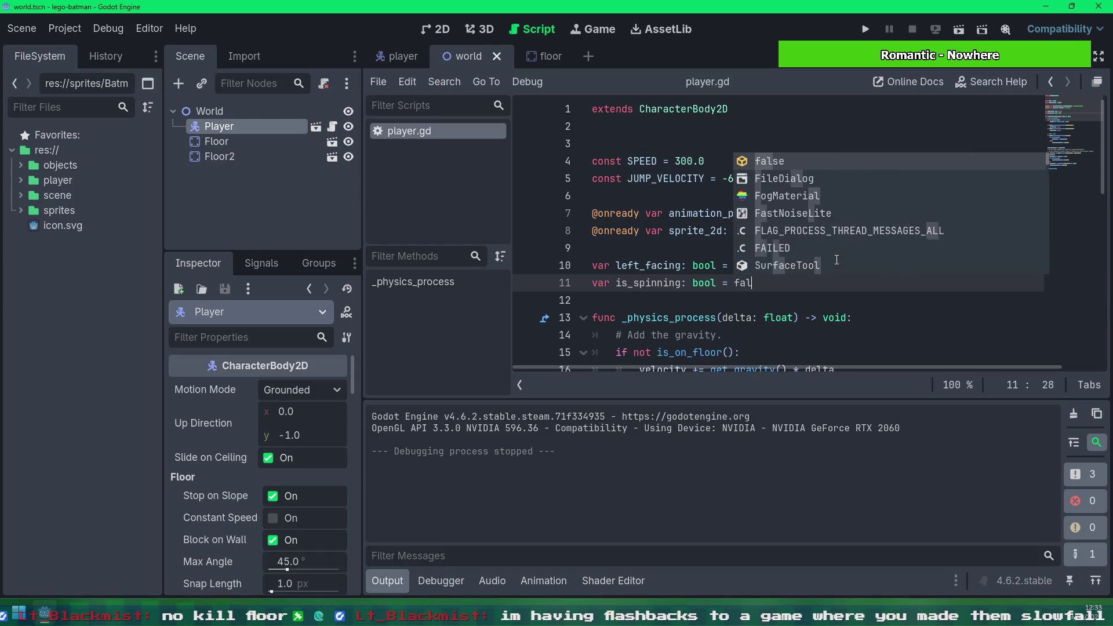
# - Complete line 11 as 'var is_spinning: bool = false'
pyautogui.press('Return')
pyautogui.press('Up')
pyautogui.press('Up')
pyautogui.press('Up')
pyautogui.scroll(-7, 913, 226)
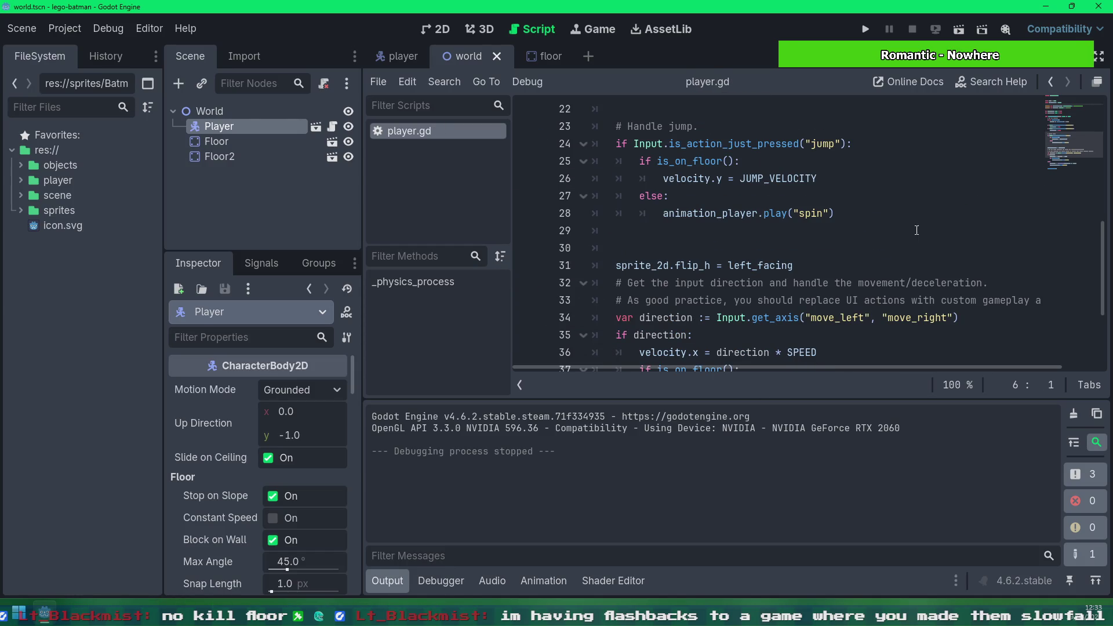
# - Add 'is_spinning = true' in the jump's else branch, then switch to the player scene
pyautogui.click(863, 201)
pyautogui.press('Return')
pyautogui.write('is_spinn')
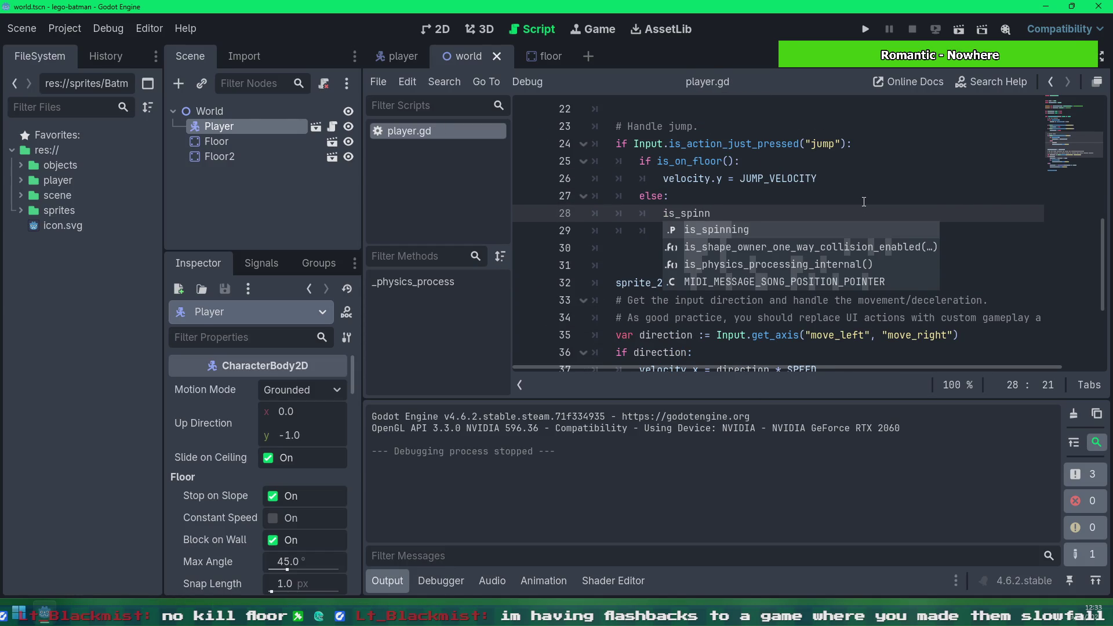
pyautogui.press('Return')
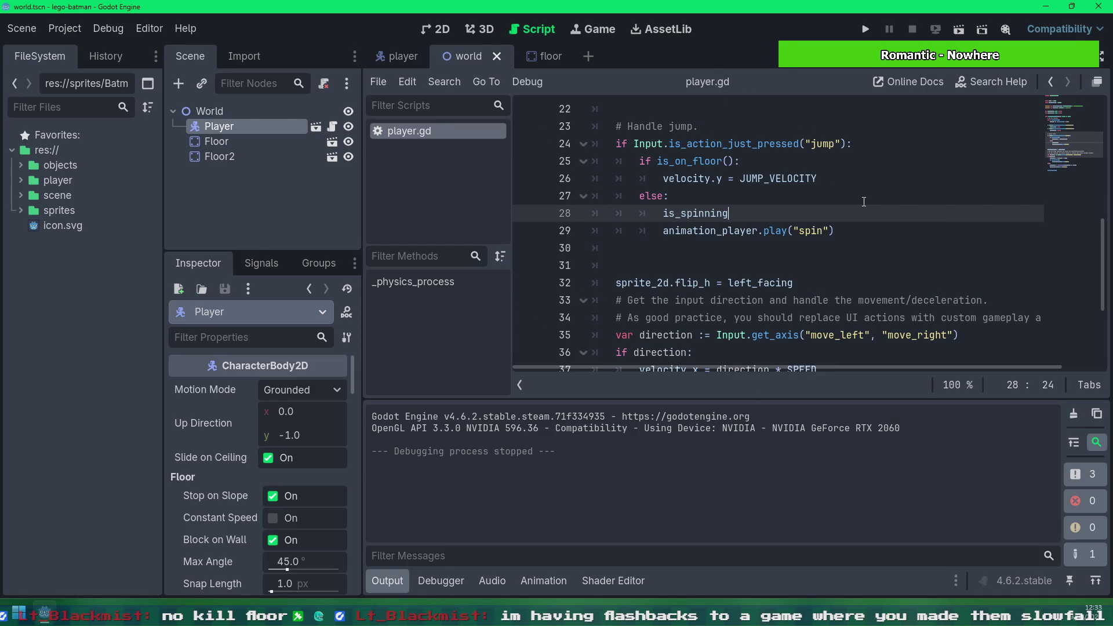
pyautogui.write('= true')
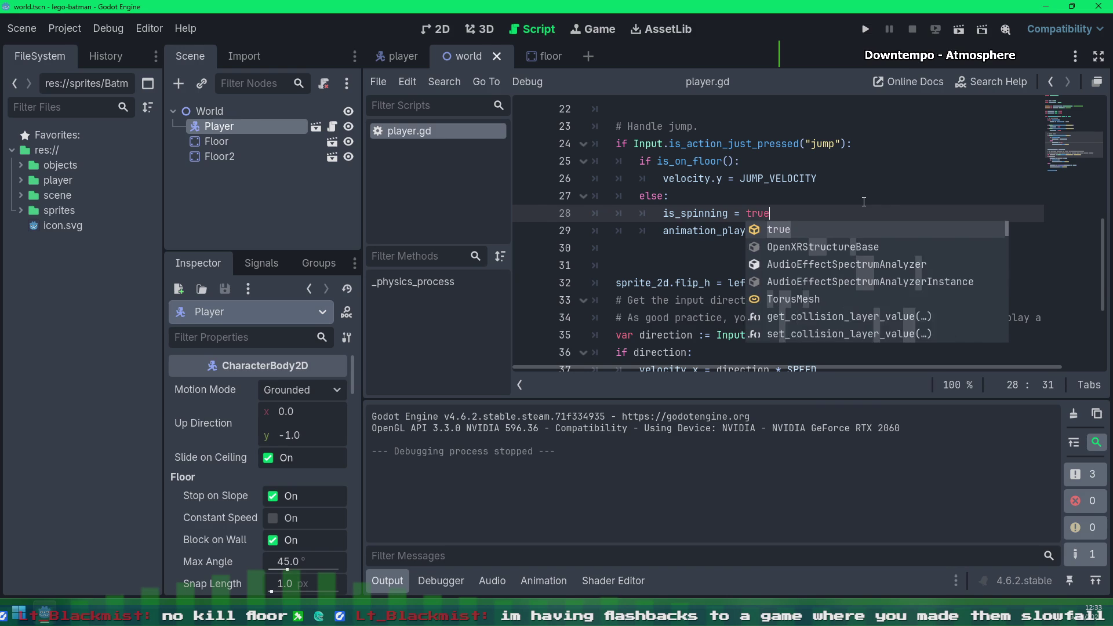
pyautogui.click(863, 201)
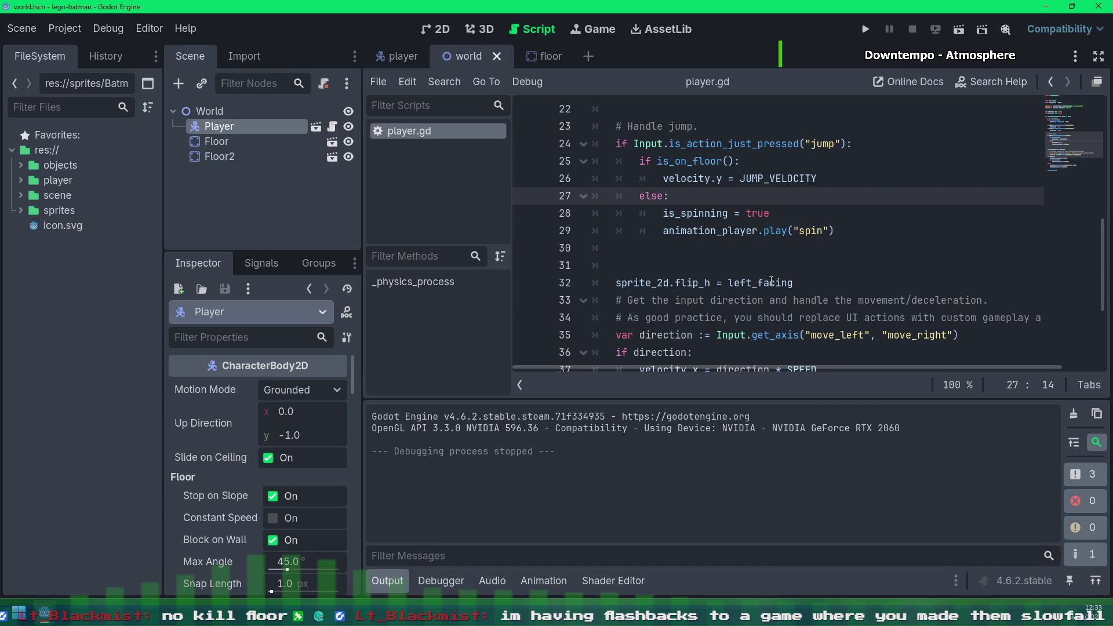
pyautogui.click(400, 56)
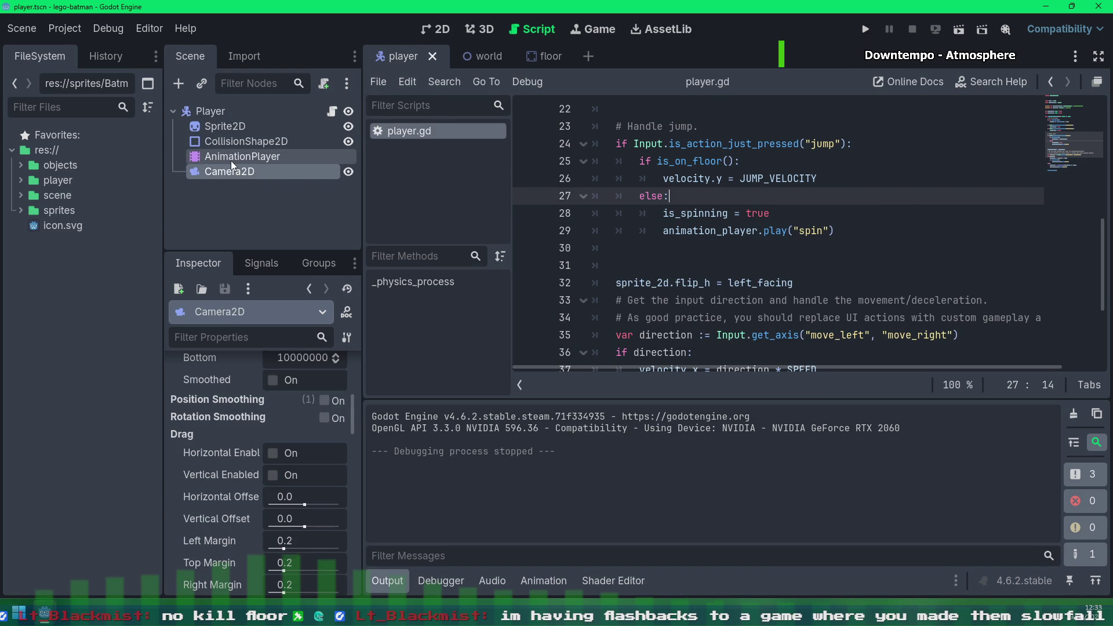
# - Select the AnimationPlayer node to bring up the spin animation
pyautogui.click(231, 158)
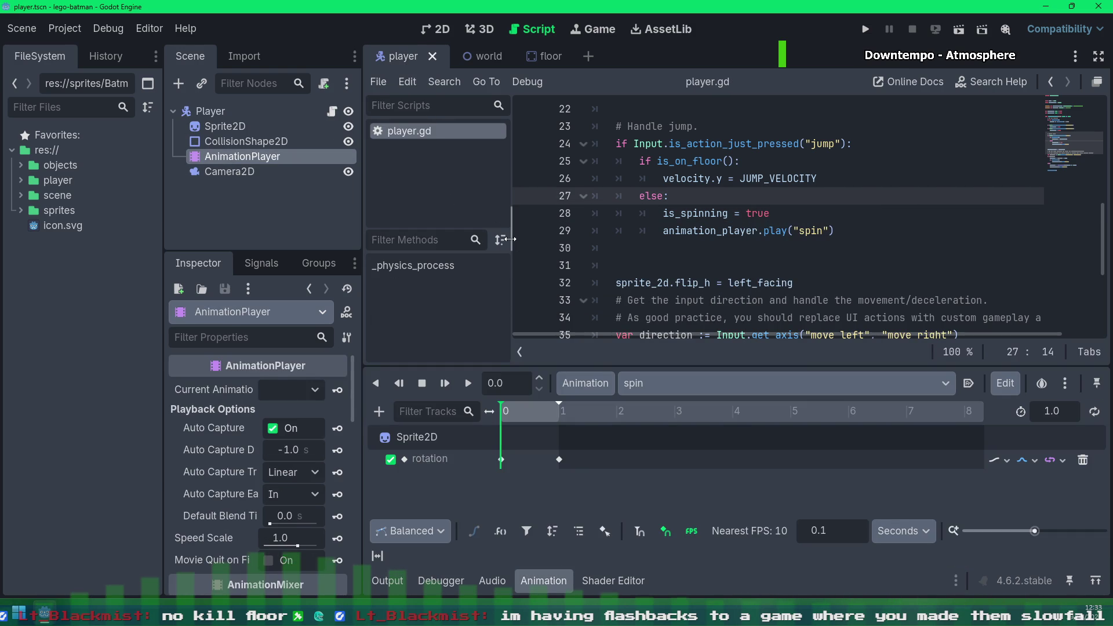
pyautogui.scroll(-5, 215, 432)
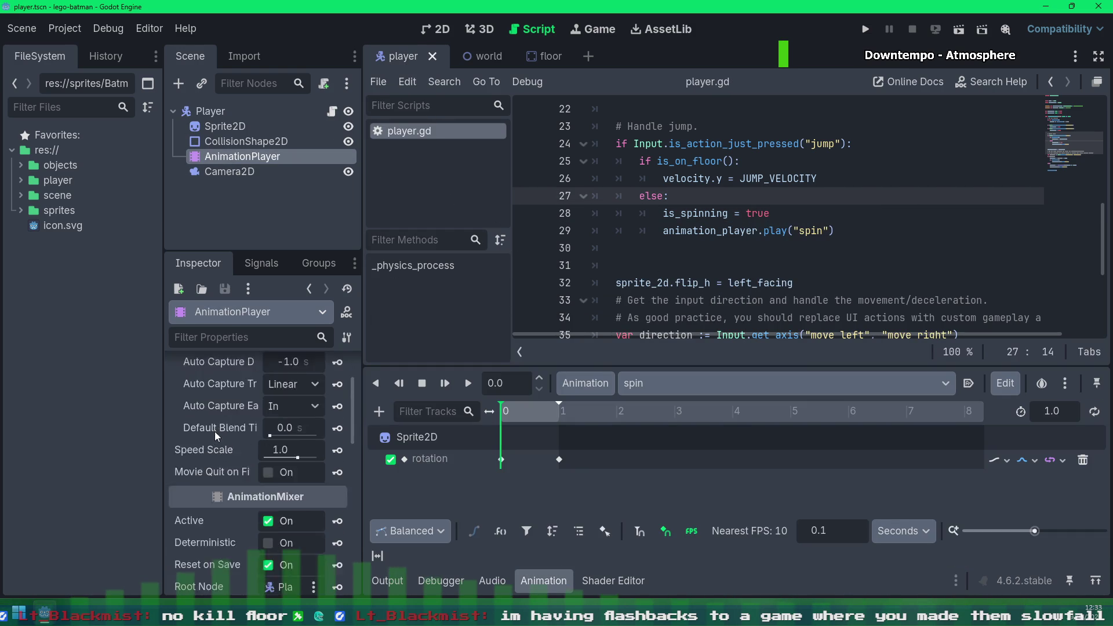
pyautogui.scroll(7, 600, 282)
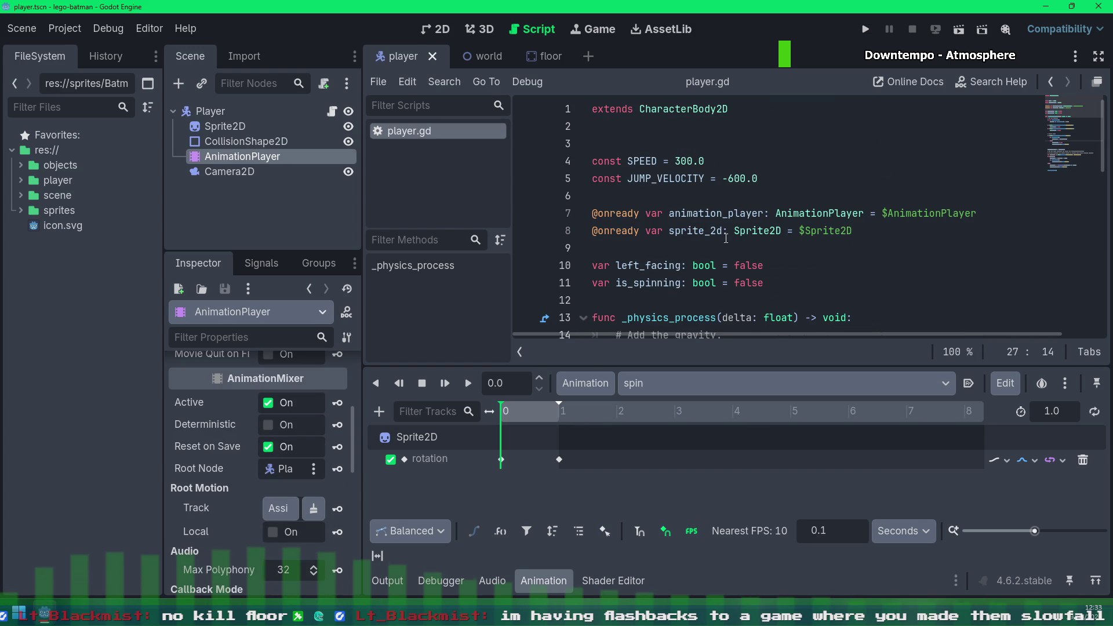
pyautogui.click(594, 283)
pyautogui.write('@expo')
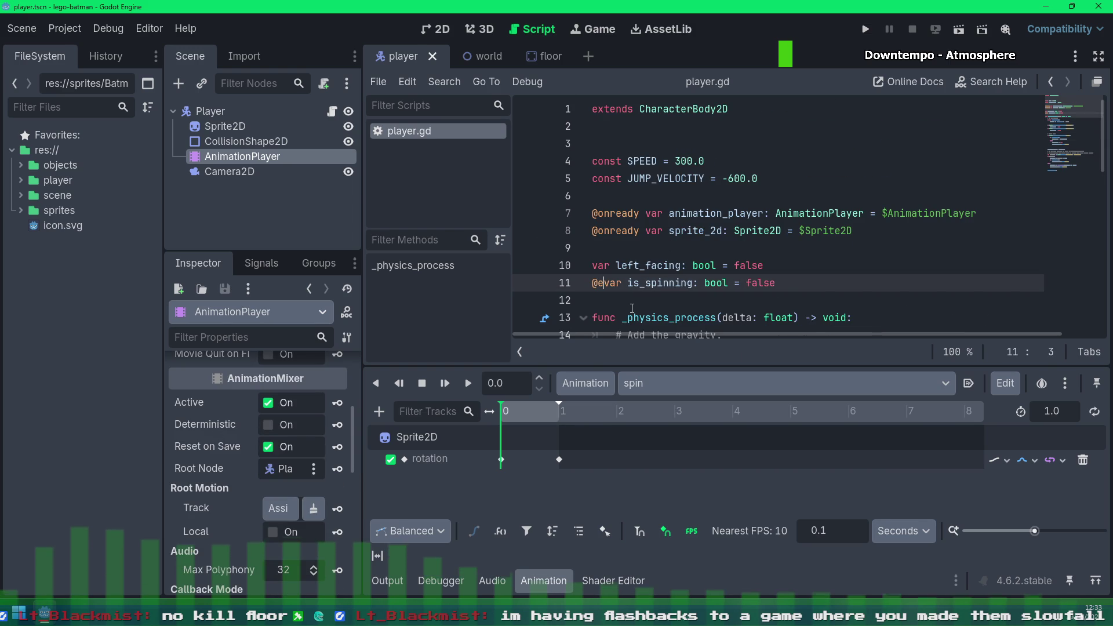
pyautogui.write('rt')
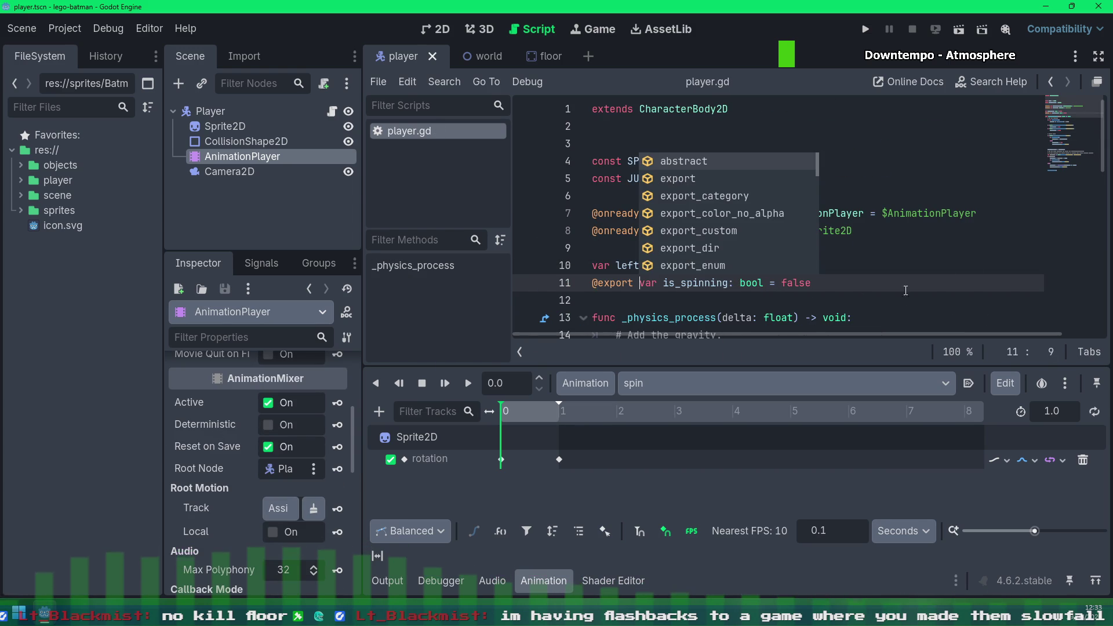
pyautogui.press('Up')
pyautogui.press('End')
pyautogui.scroll(5, 227, 394)
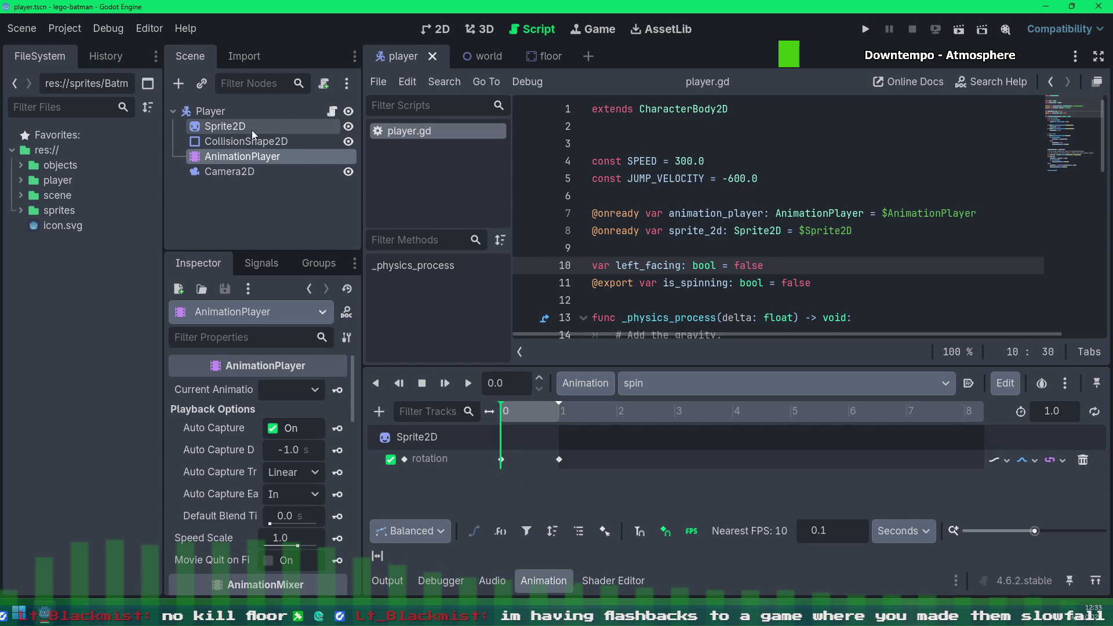
pyautogui.click(237, 111)
# - Key Is Spinning on at 0 and insert a second key at 1.0 in spin
pyautogui.scroll(3, 259, 459)
pyautogui.scroll(10, 232, 426)
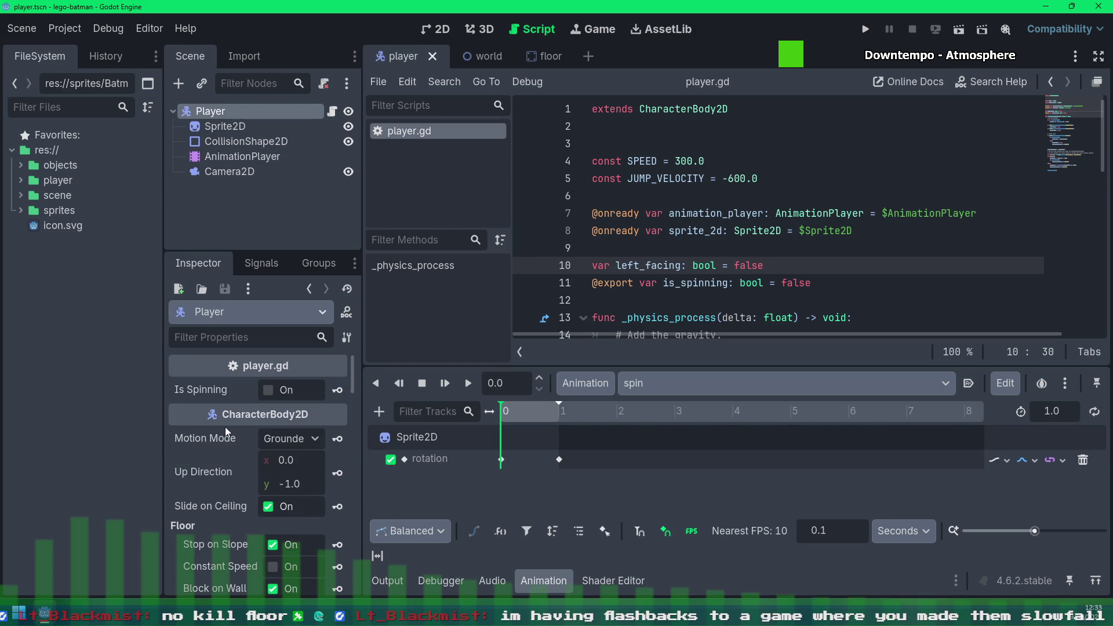
pyautogui.click(336, 389)
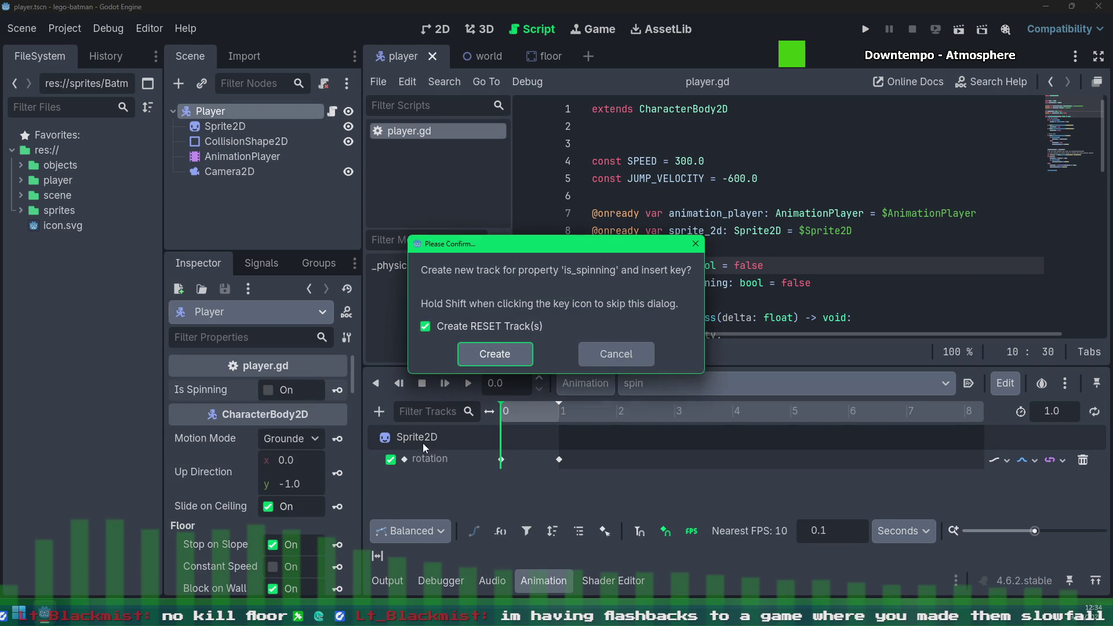
pyautogui.click(519, 354)
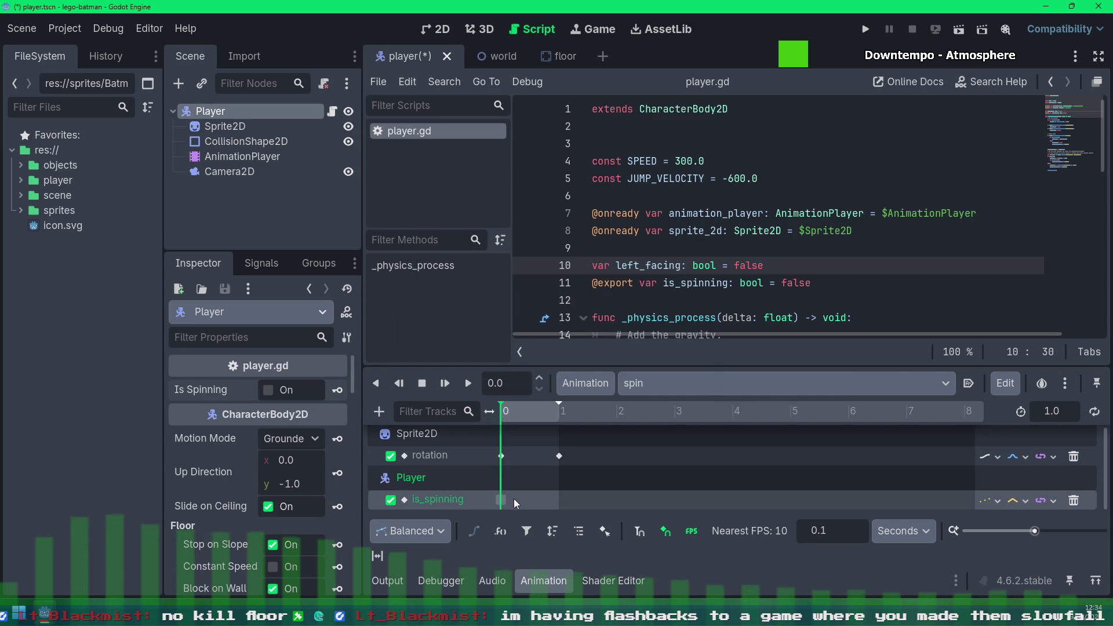
pyautogui.click(502, 501)
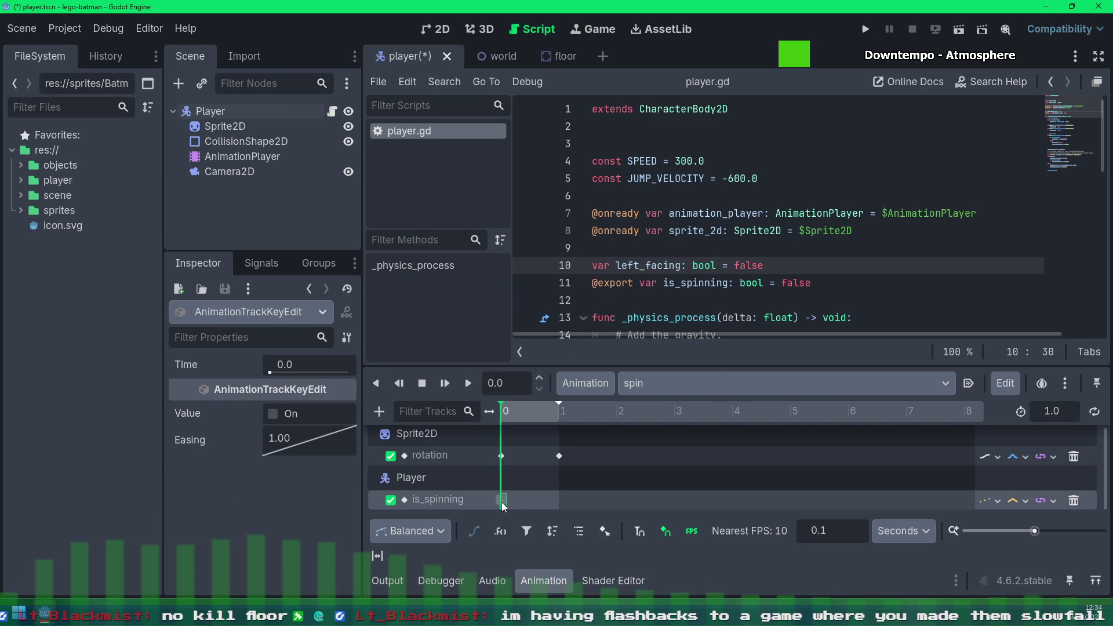
pyautogui.click(271, 412)
pyautogui.moveTo(548, 412); pyautogui.dragTo(561, 418)
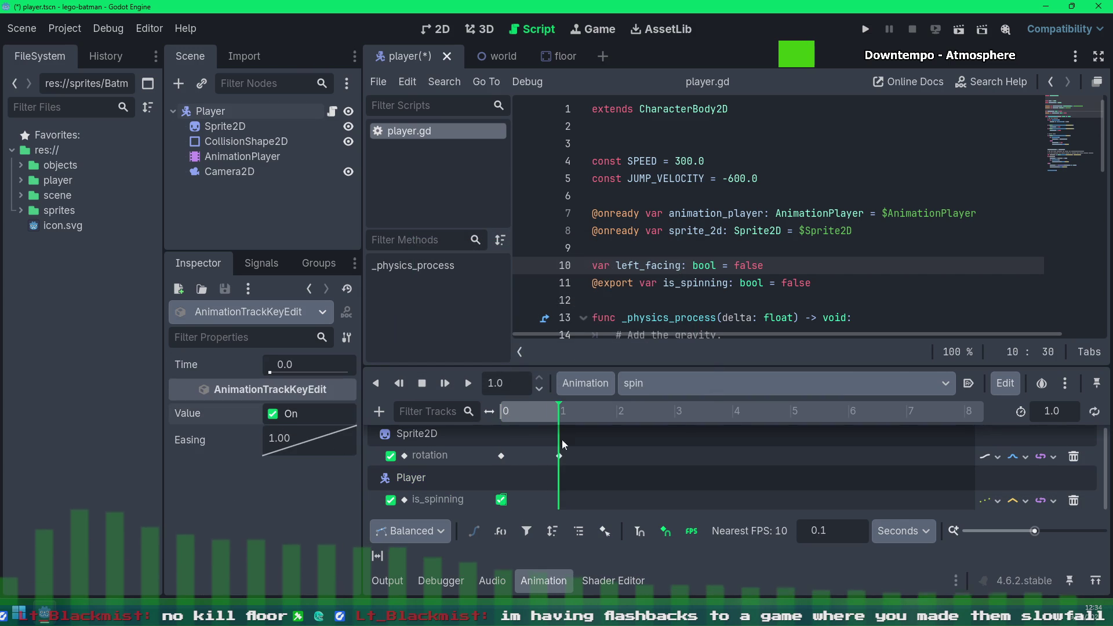
pyautogui.rightClick(558, 502)
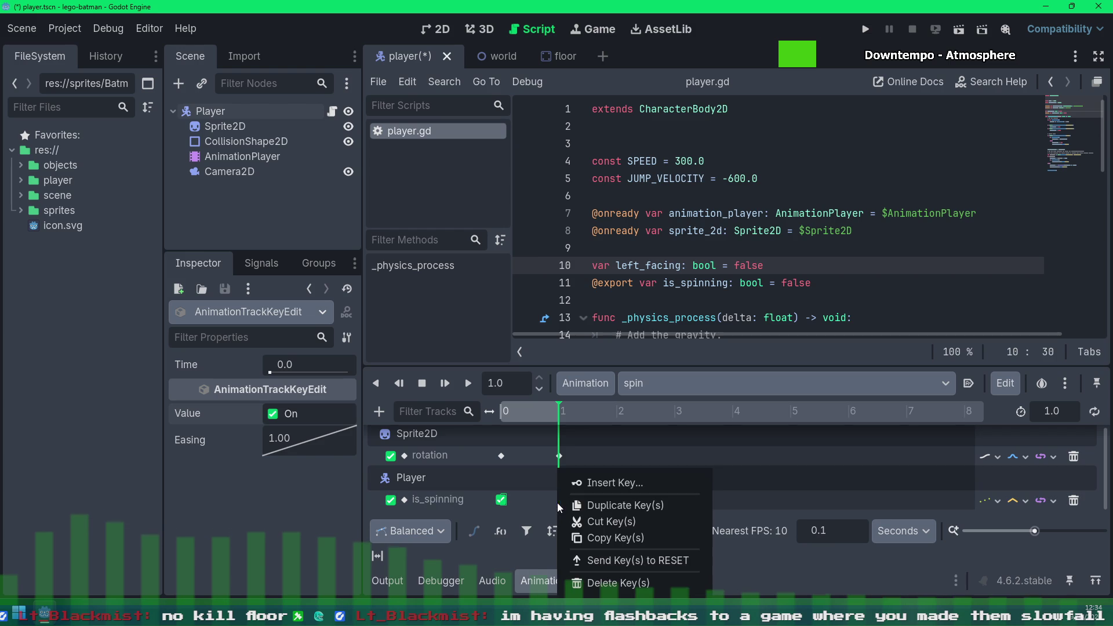
pyautogui.click(617, 484)
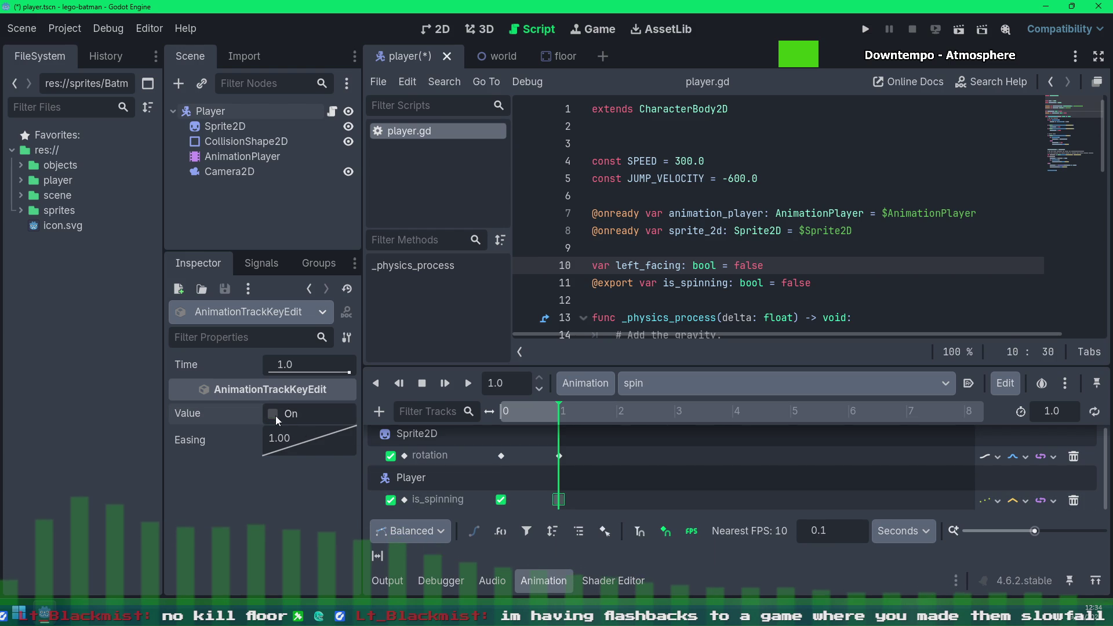
# - Save the scene and delete the script's 'is_spinning = true' line
pyautogui.click(836, 250)
pyautogui.hotkey('ctrl', 's')
pyautogui.scroll(-7, 836, 243)
pyautogui.moveTo(835, 215); pyautogui.dragTo(833, 199)
pyautogui.press('Delete')
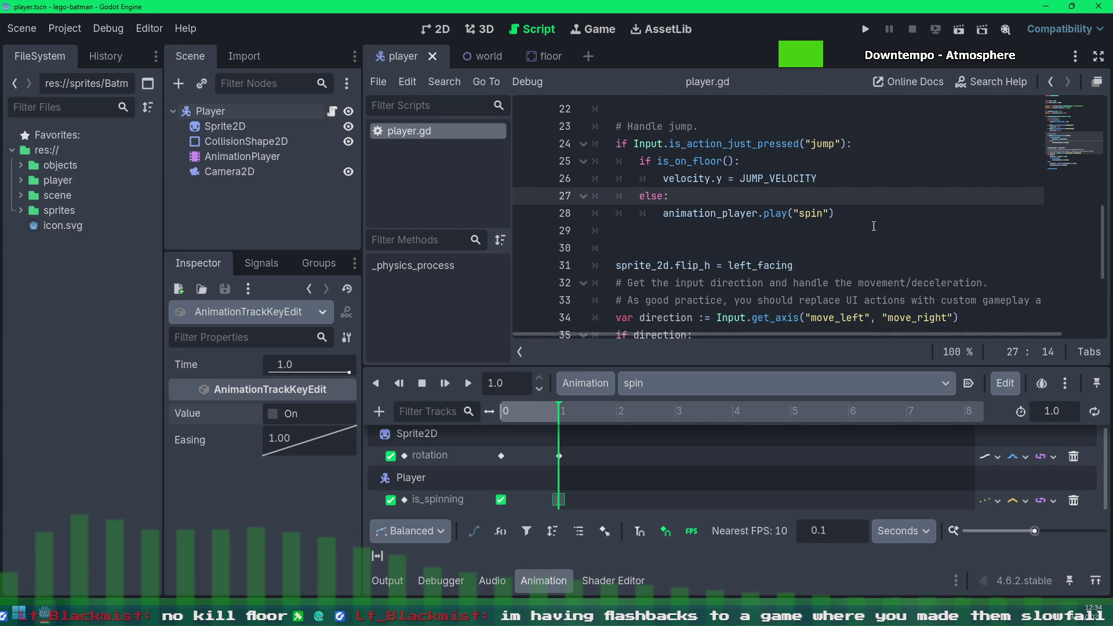
# - Guard the idle RESET call with 'if not is_spinning:', then run the game from the world scene
pyautogui.scroll(5, 913, 227)
pyautogui.scroll(-8, 728, 255)
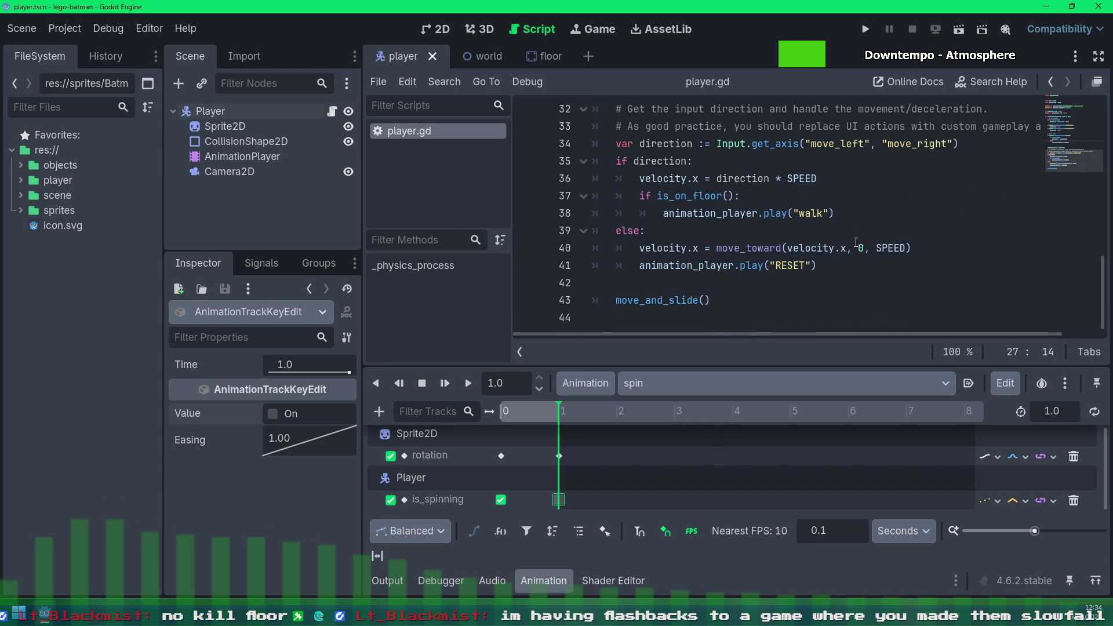
pyautogui.click(640, 265)
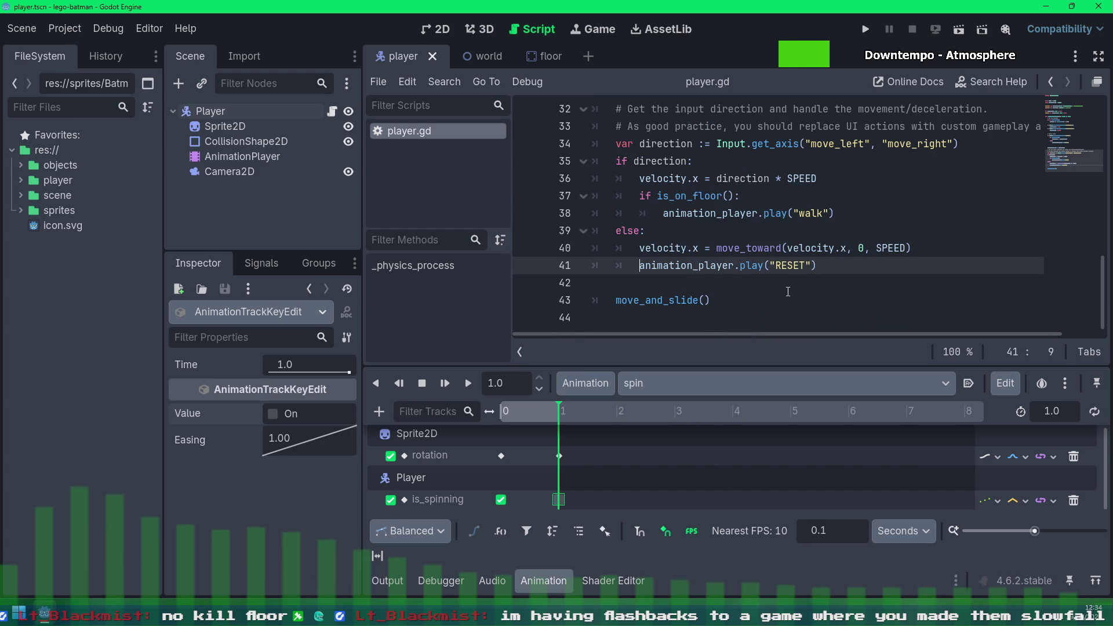
pyautogui.write('if ')
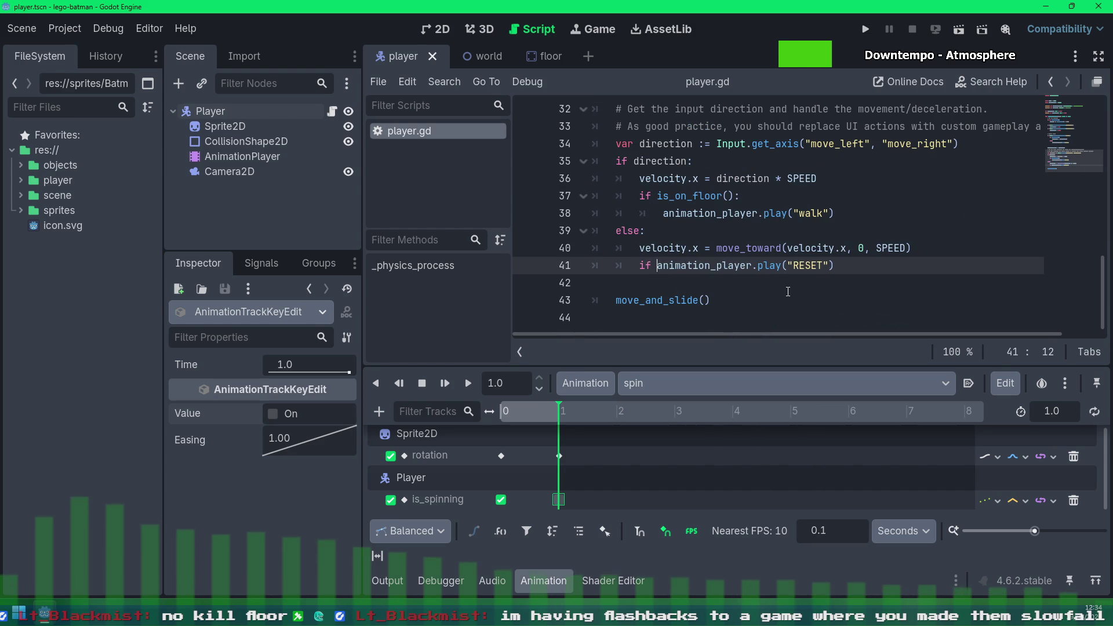
pyautogui.write('not is_splii')
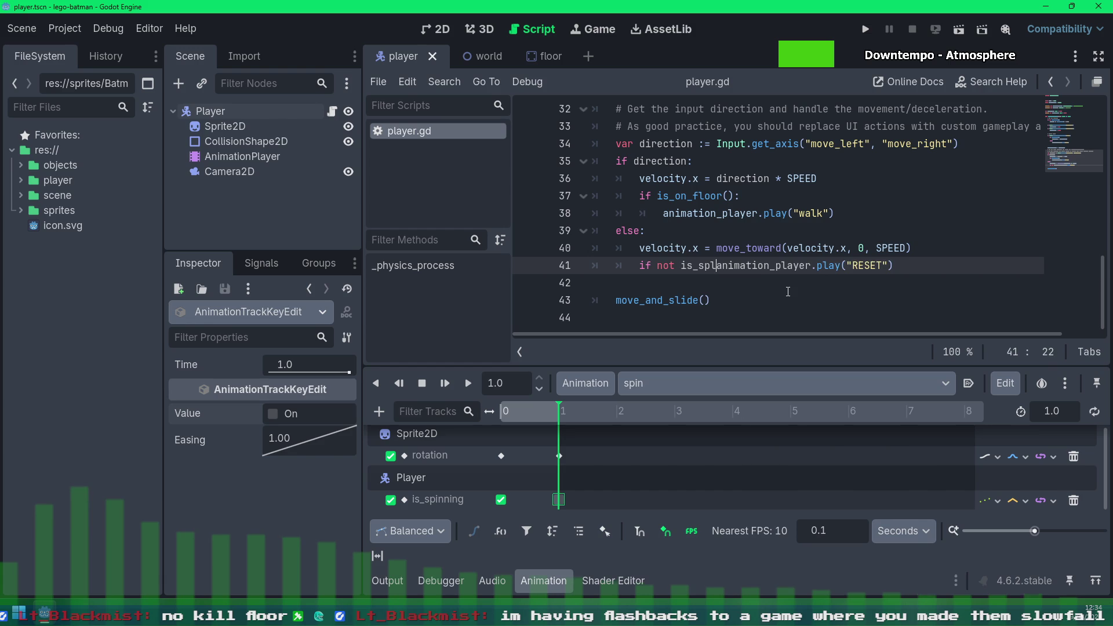
pyautogui.press('Return')
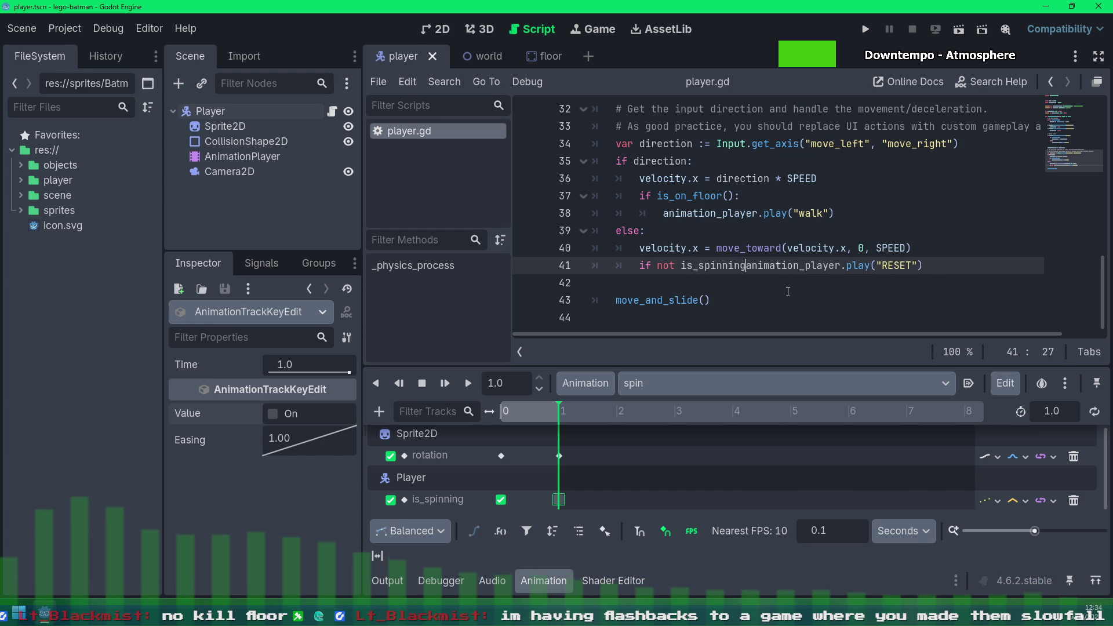
pyautogui.write(':')
pyautogui.press('Return')
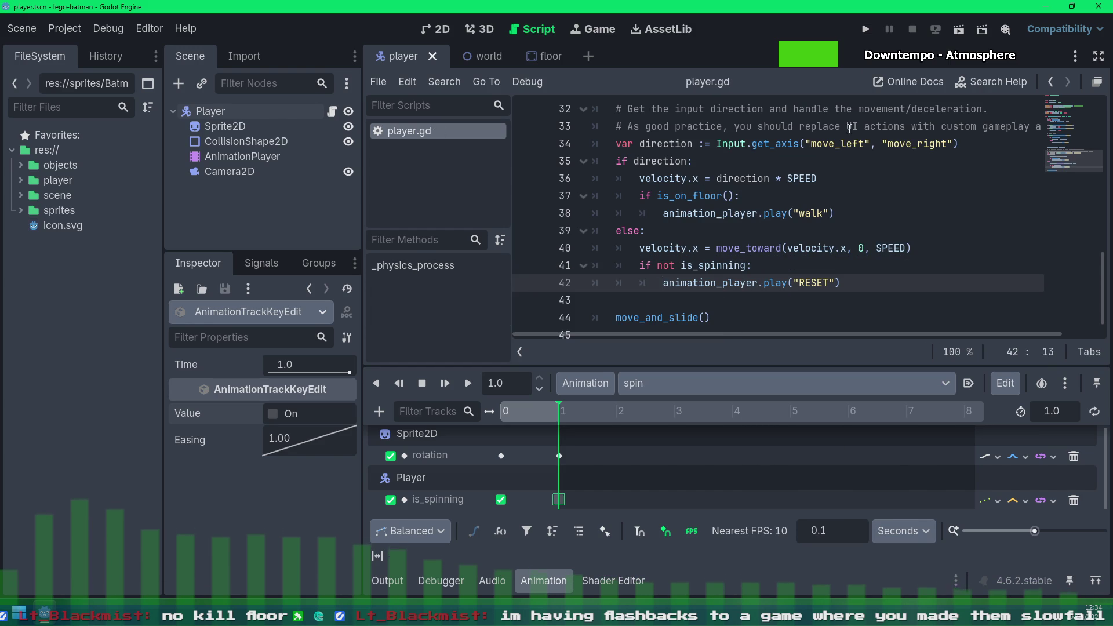
pyautogui.click(495, 56)
pyautogui.click(958, 29)
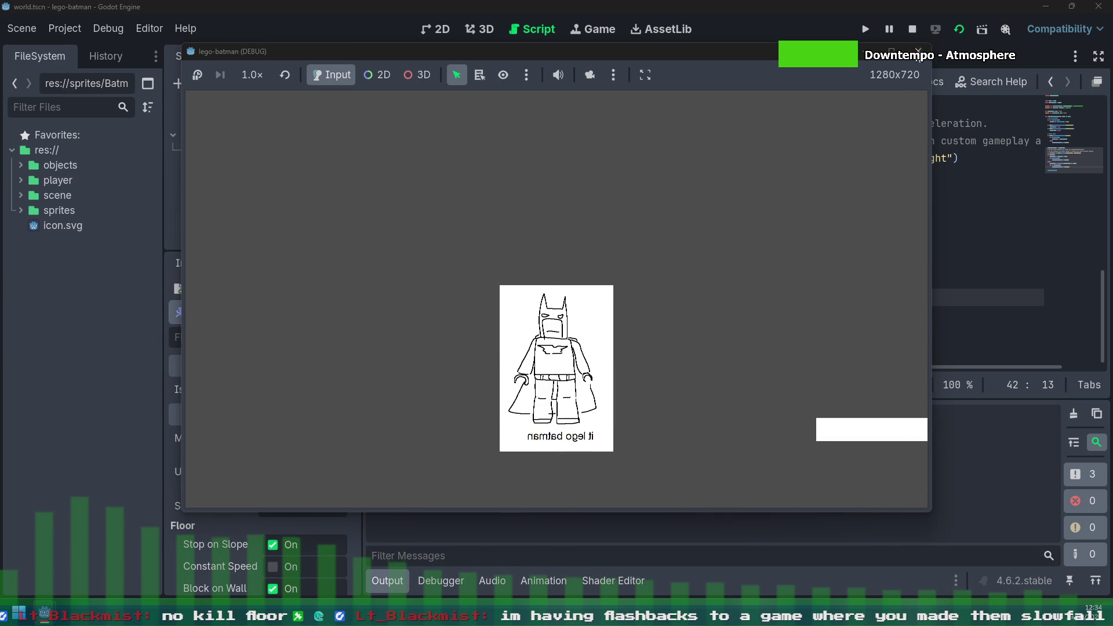
pyautogui.click(912, 30)
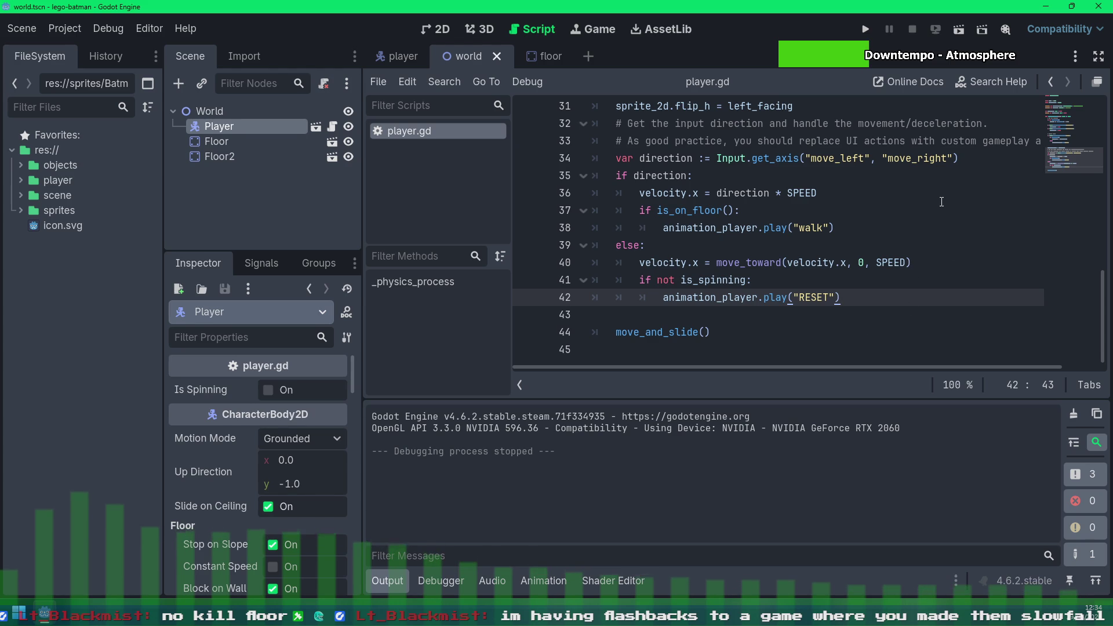
# - Save with the idle branch playing RESET only when not is_spinning
pyautogui.scroll(6, 913, 294)
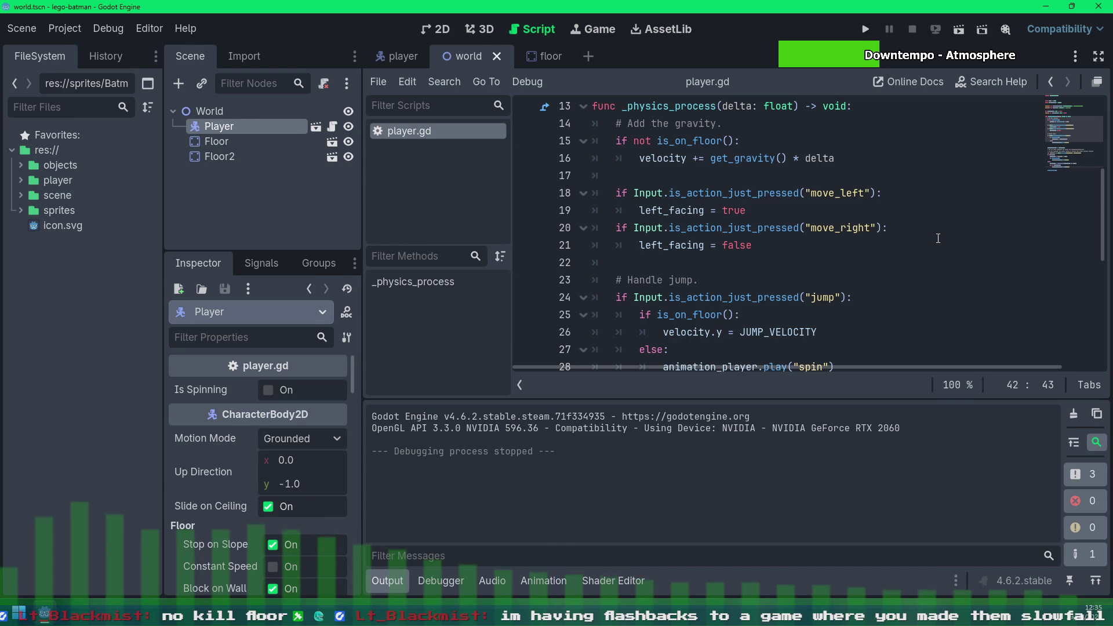
pyautogui.scroll(-6, 903, 306)
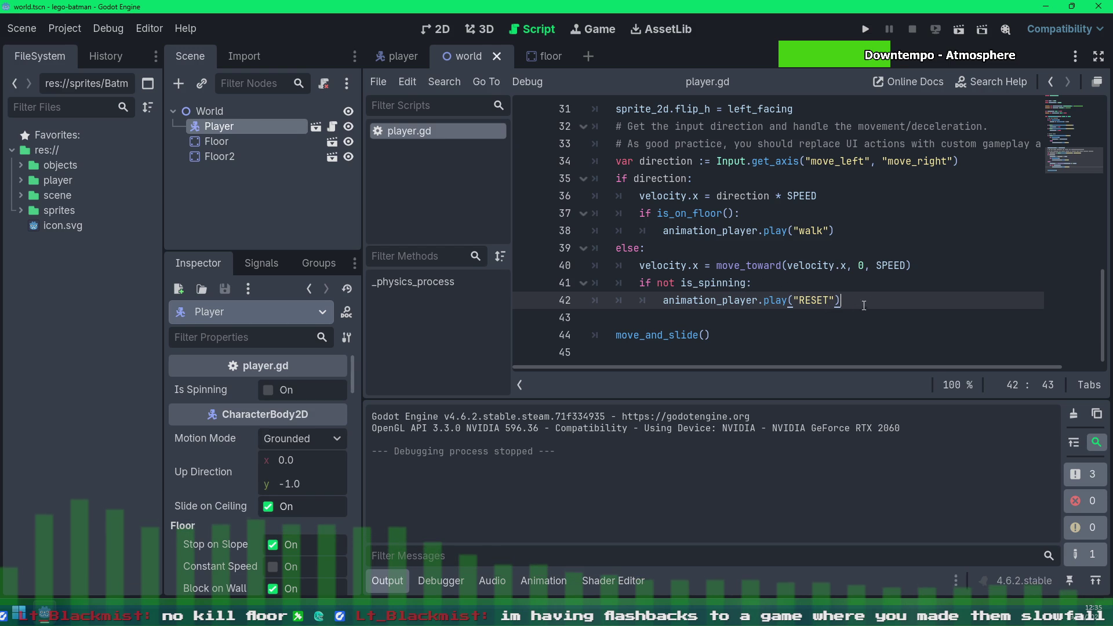
pyautogui.hotkey('ctrl', 's')
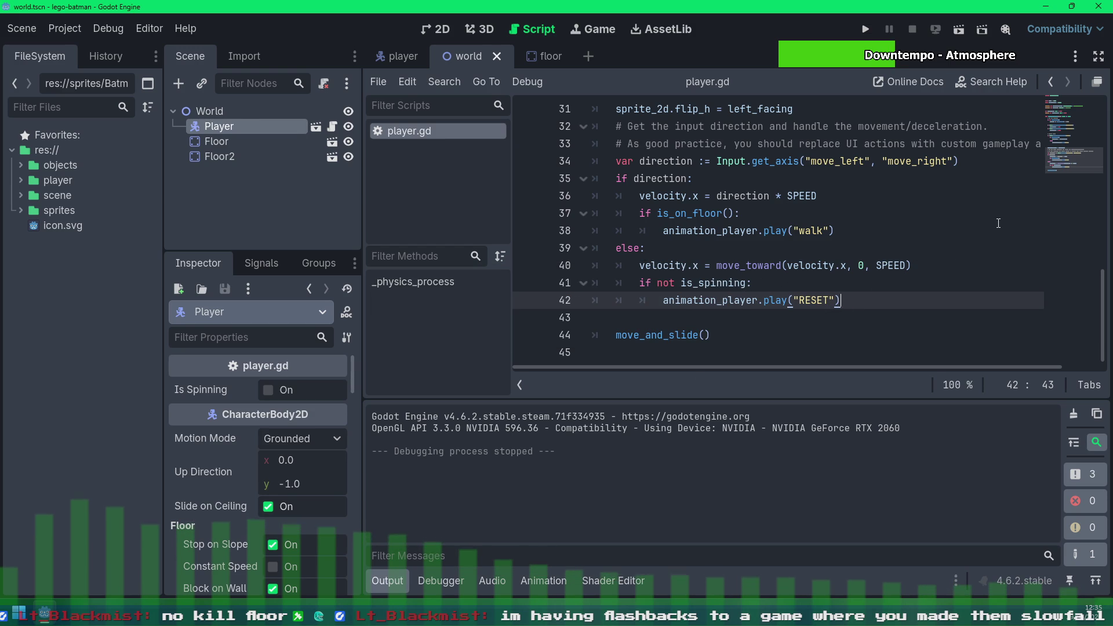
pyautogui.click(950, 31)
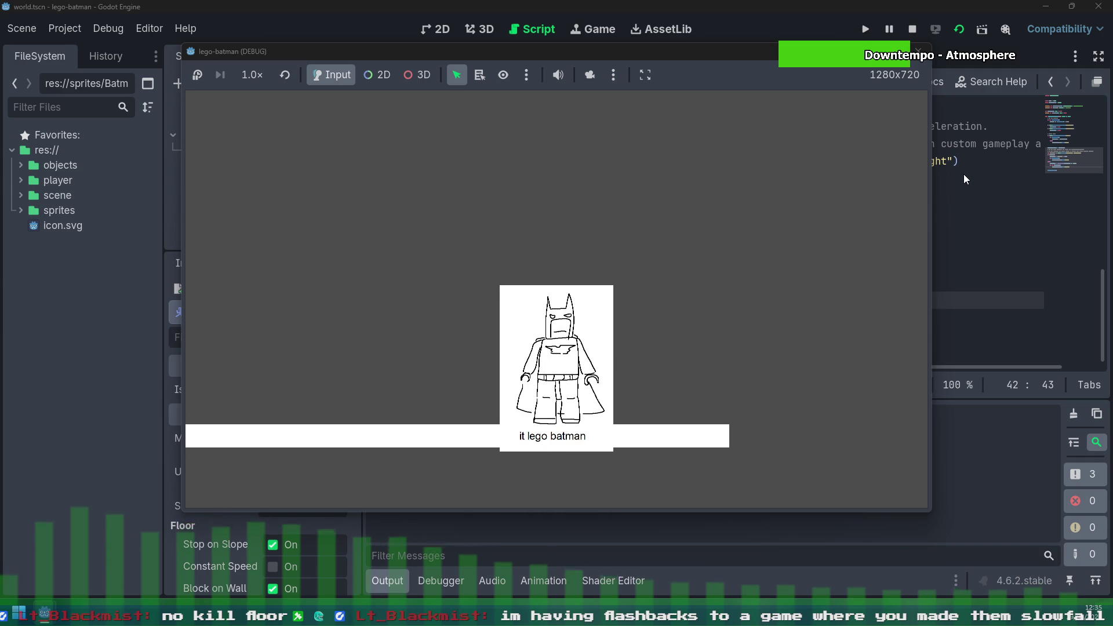
pyautogui.press('Left')
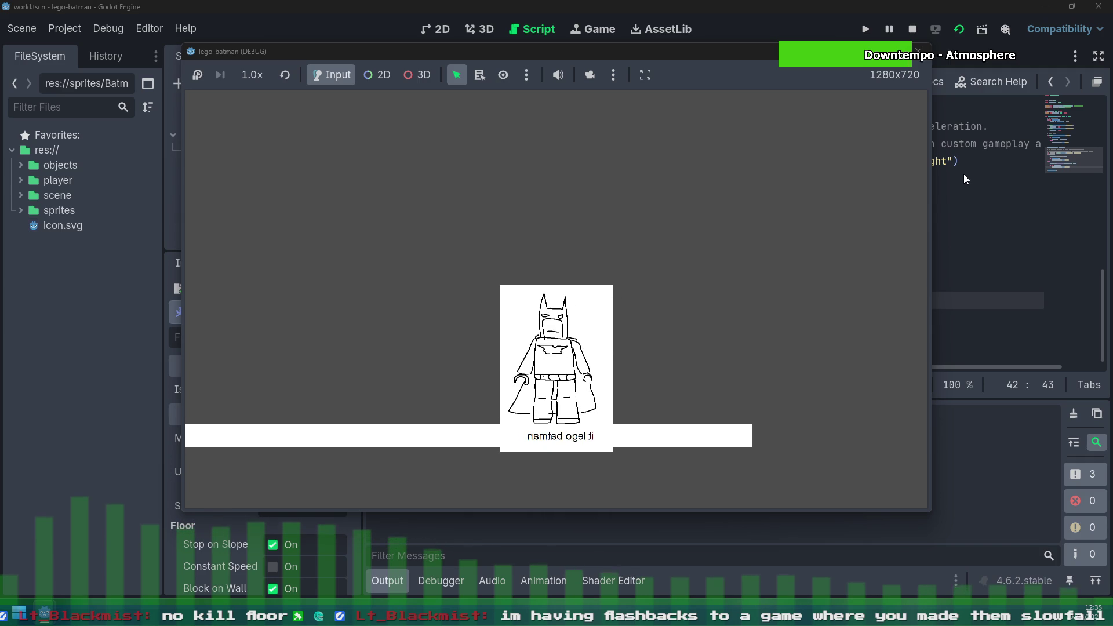
pyautogui.press('Right')
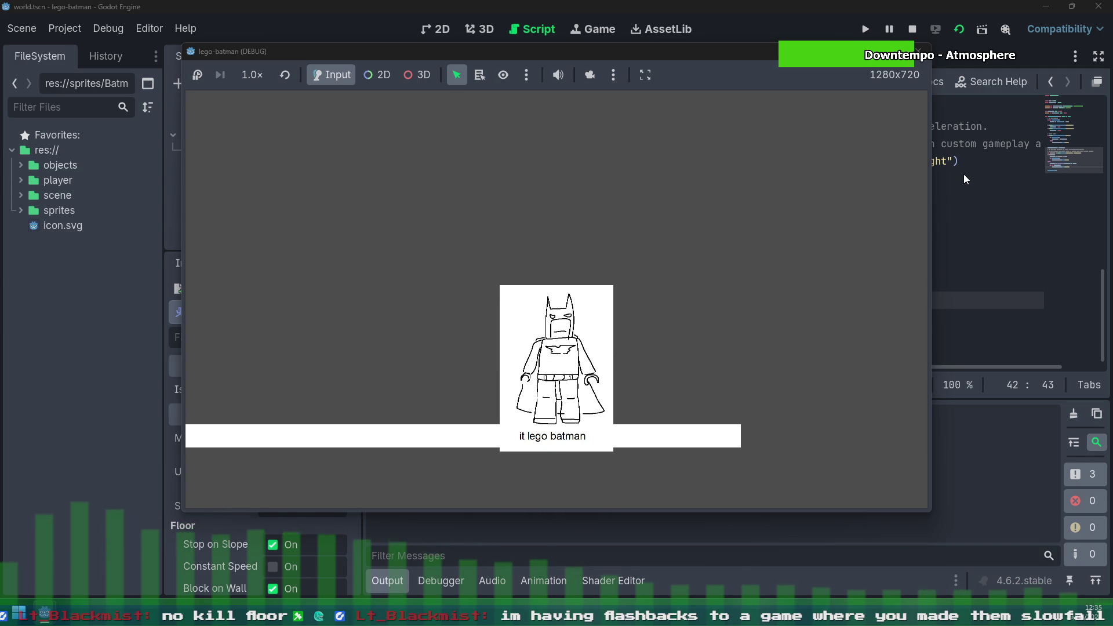
pyautogui.press('Left')
pyautogui.press('Right')
pyautogui.press('Left')
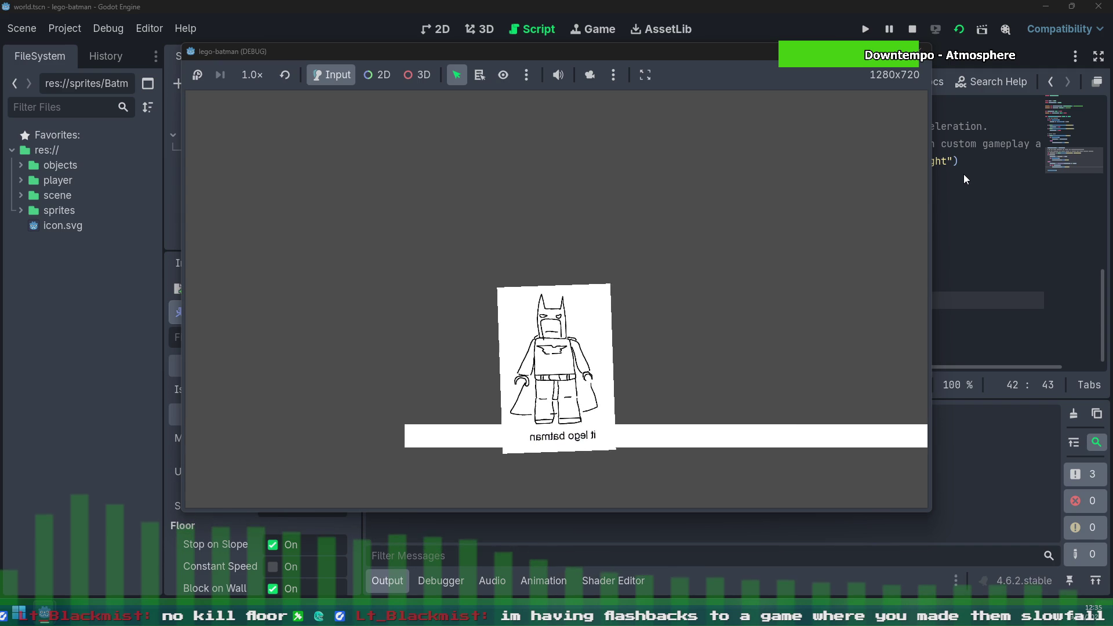
pyautogui.press('Right')
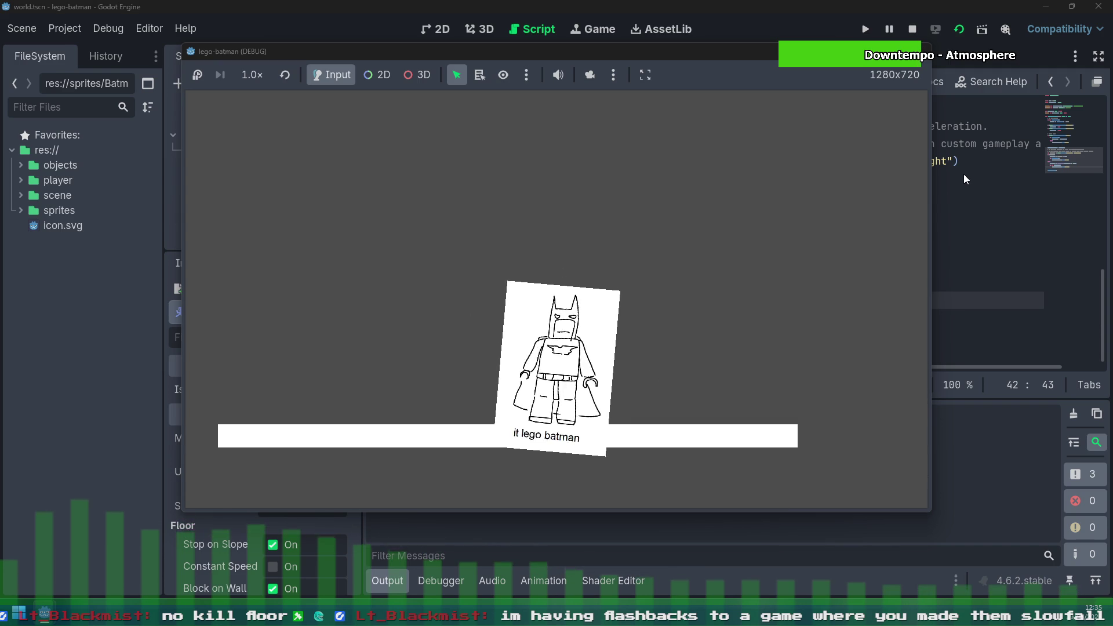
pyautogui.press('Left')
pyautogui.press('Right')
pyautogui.press('Left')
pyautogui.press('Right')
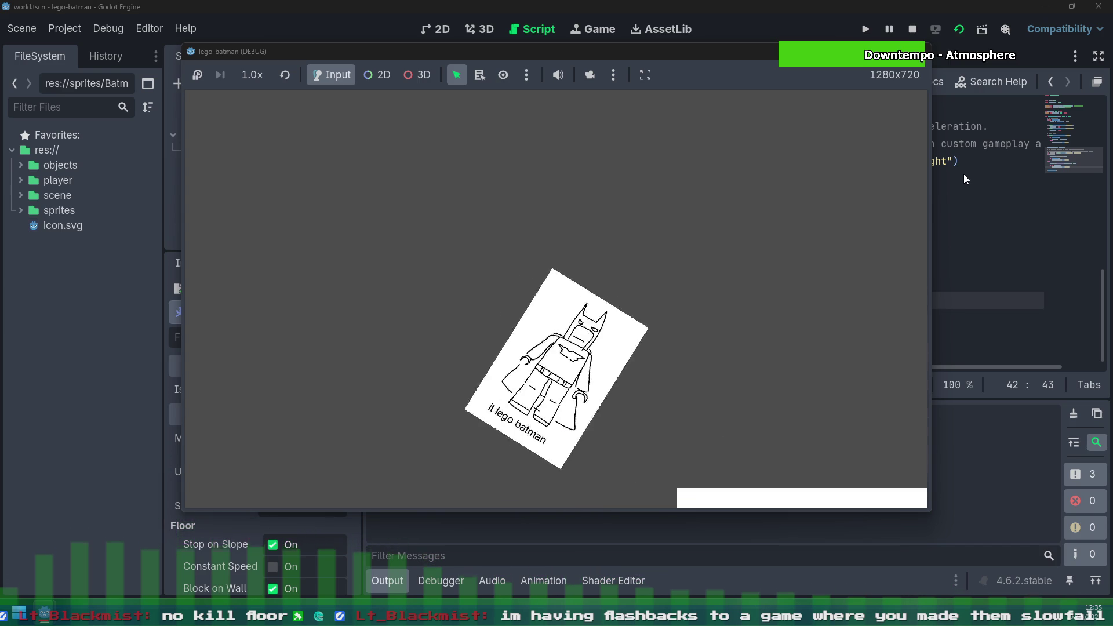
pyautogui.press('Left')
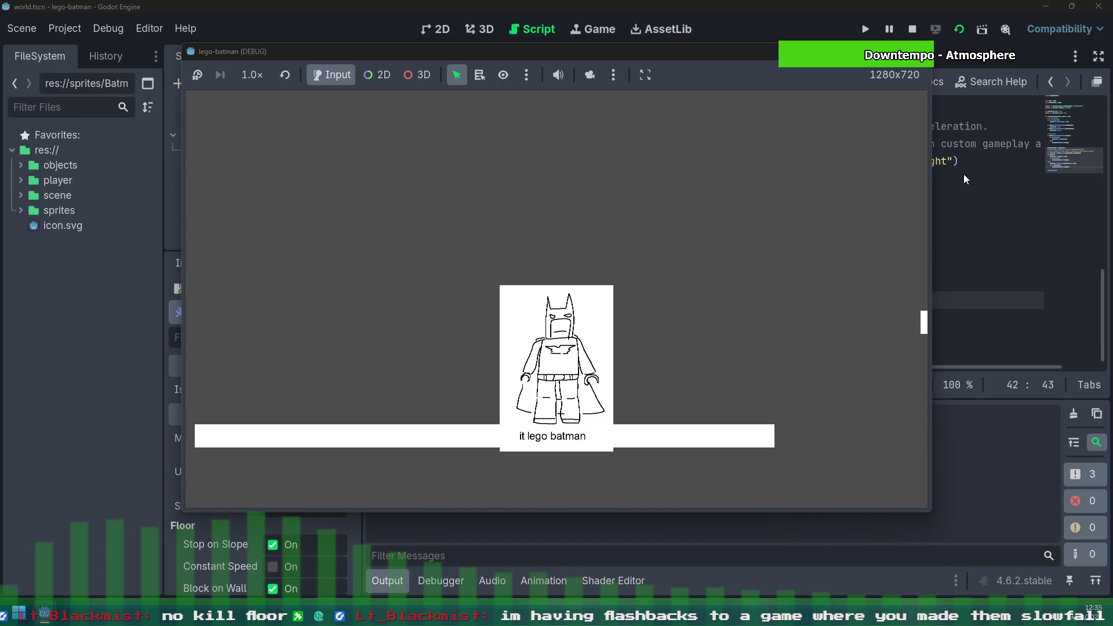
pyautogui.press('Right')
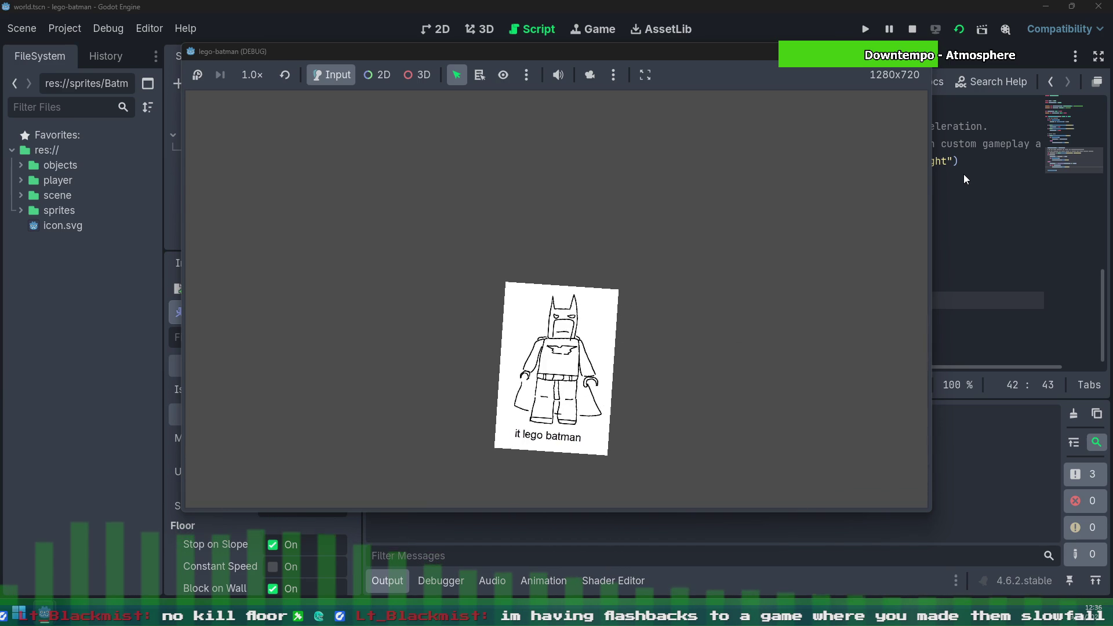
pyautogui.press('Left')
pyautogui.press('Right')
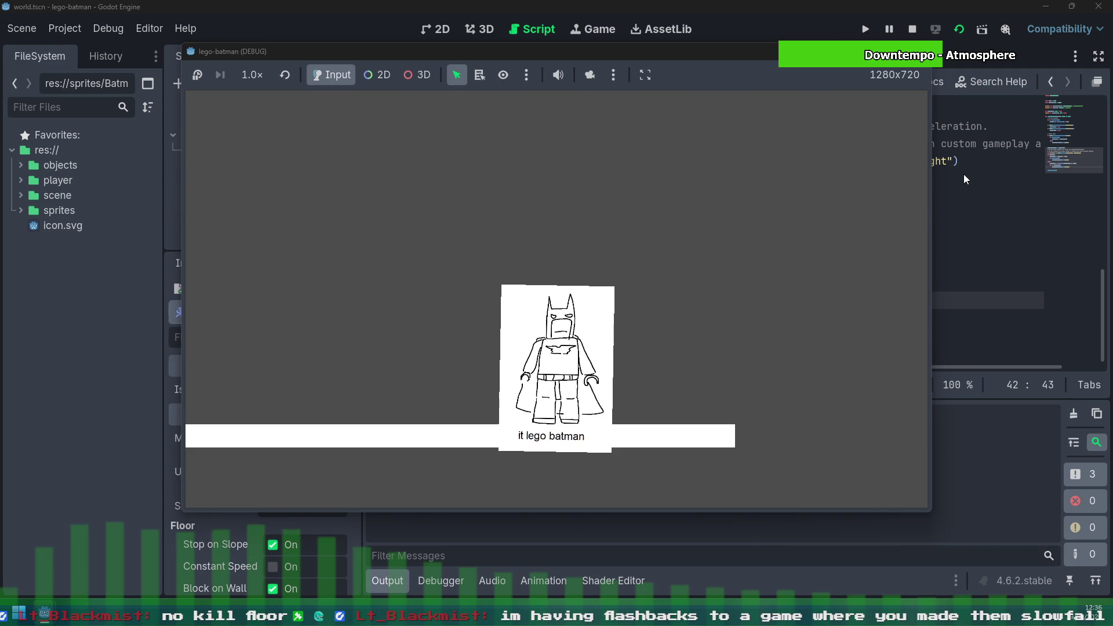
pyautogui.press('Left')
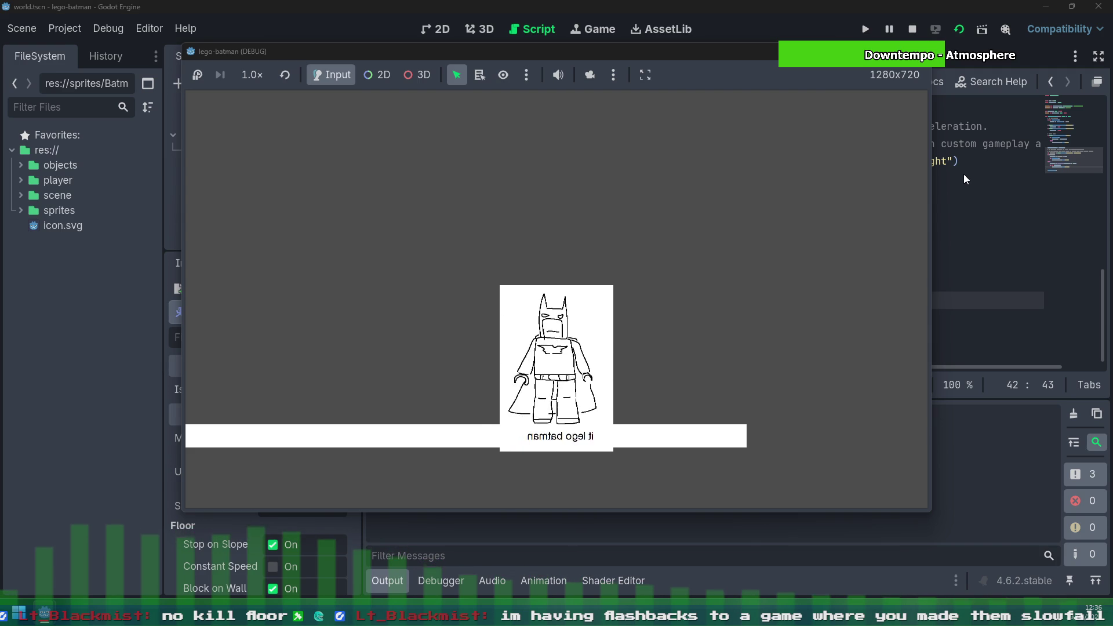
pyautogui.press('Right')
pyautogui.press('Left')
pyautogui.press('Right')
pyautogui.press('Left')
pyautogui.press('Right')
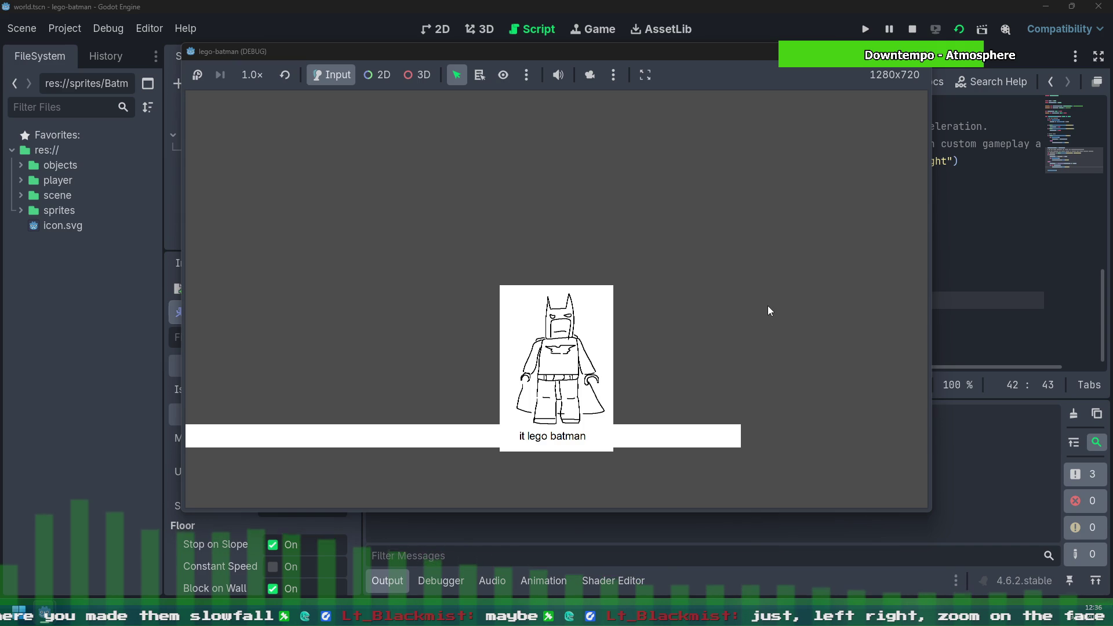
pyautogui.click(920, 51)
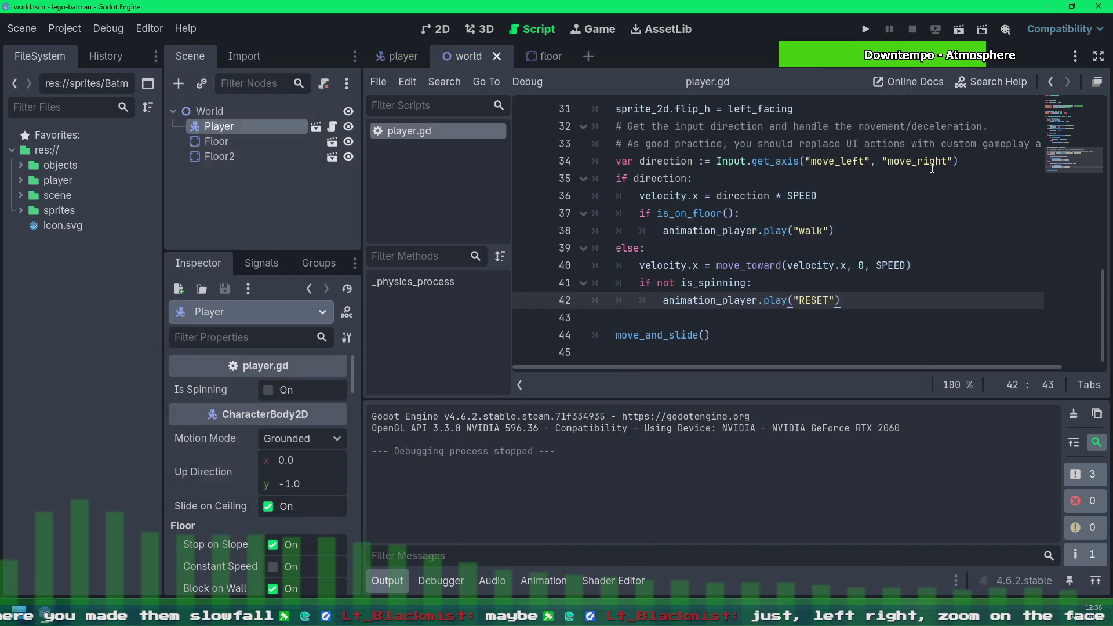
# - Hide the Output panel, review player.gd's jump and flip code, then go to the player scene
pyautogui.click(402, 590)
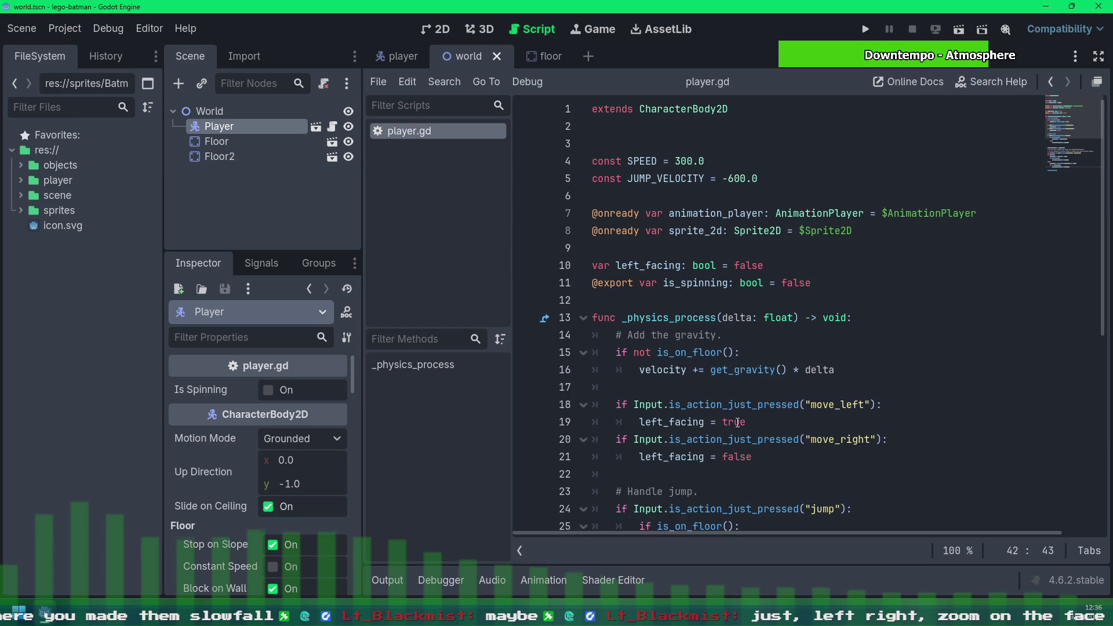
pyautogui.scroll(-7, 811, 289)
pyautogui.moveTo(911, 428); pyautogui.dragTo(718, 168)
pyautogui.click(858, 269)
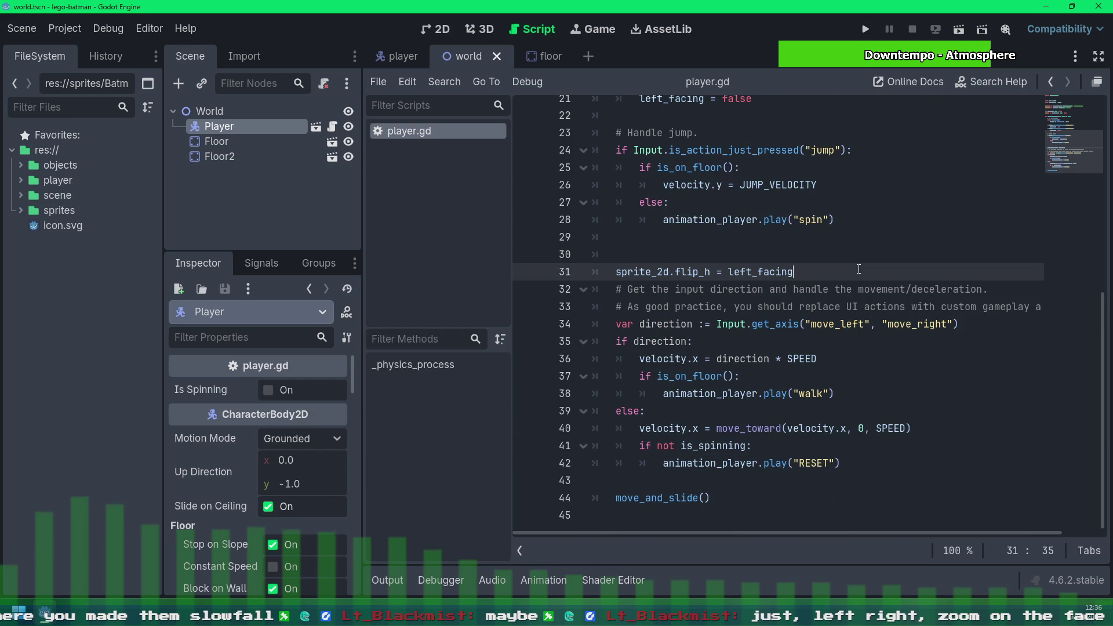
pyautogui.scroll(7, 834, 232)
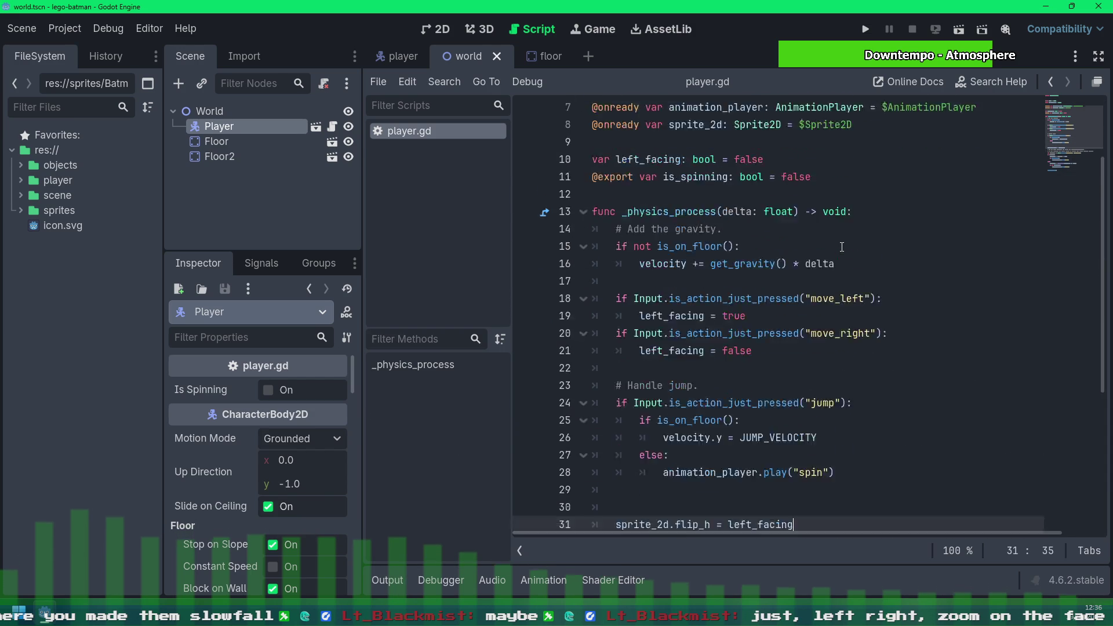
pyautogui.click(400, 56)
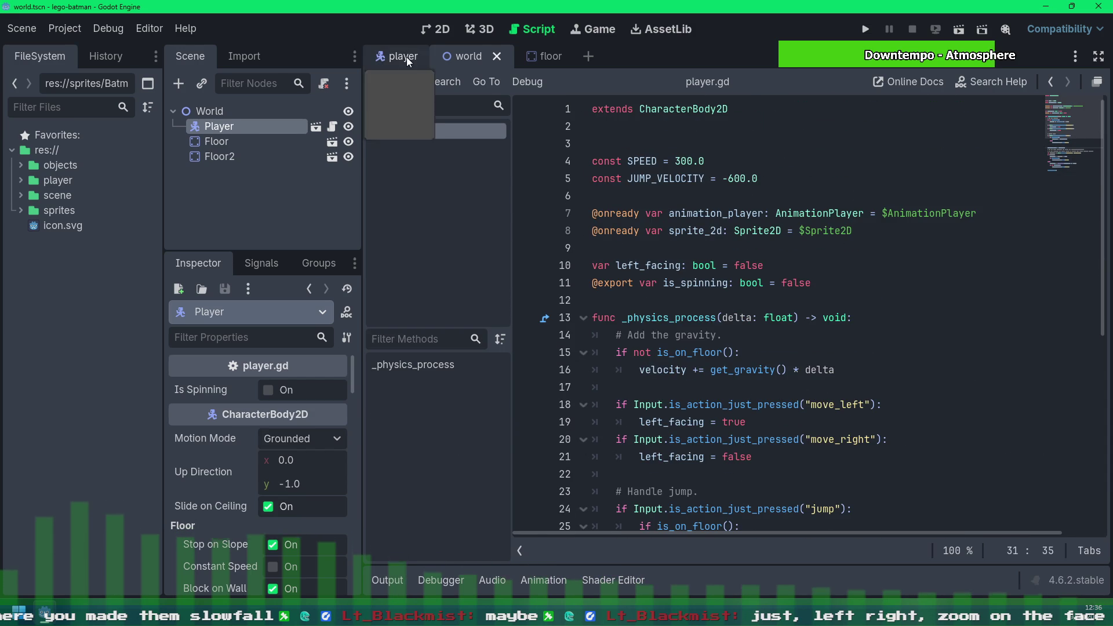
# - Switch the player scene to the 2D view and zoom in
pyautogui.click(444, 30)
pyautogui.scroll(-2, 811, 256)
pyautogui.scroll(5, 565, 190)
pyautogui.scroll(3, 550, 301)
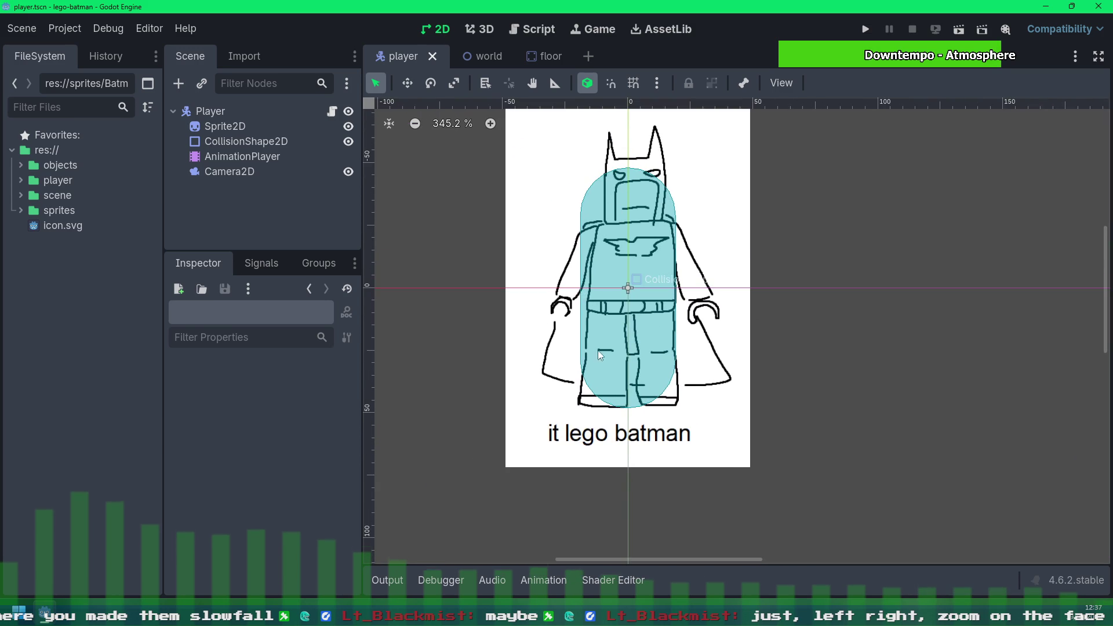
# - Select AnimationPlayer and play the spin animation four times
pyautogui.click(254, 155)
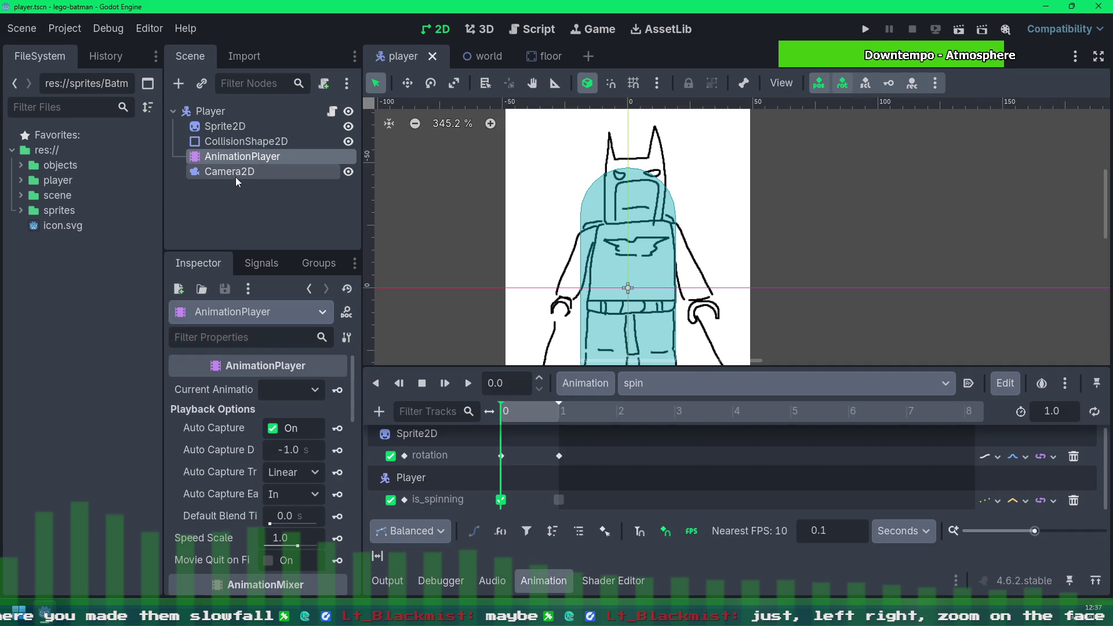
pyautogui.click(463, 387)
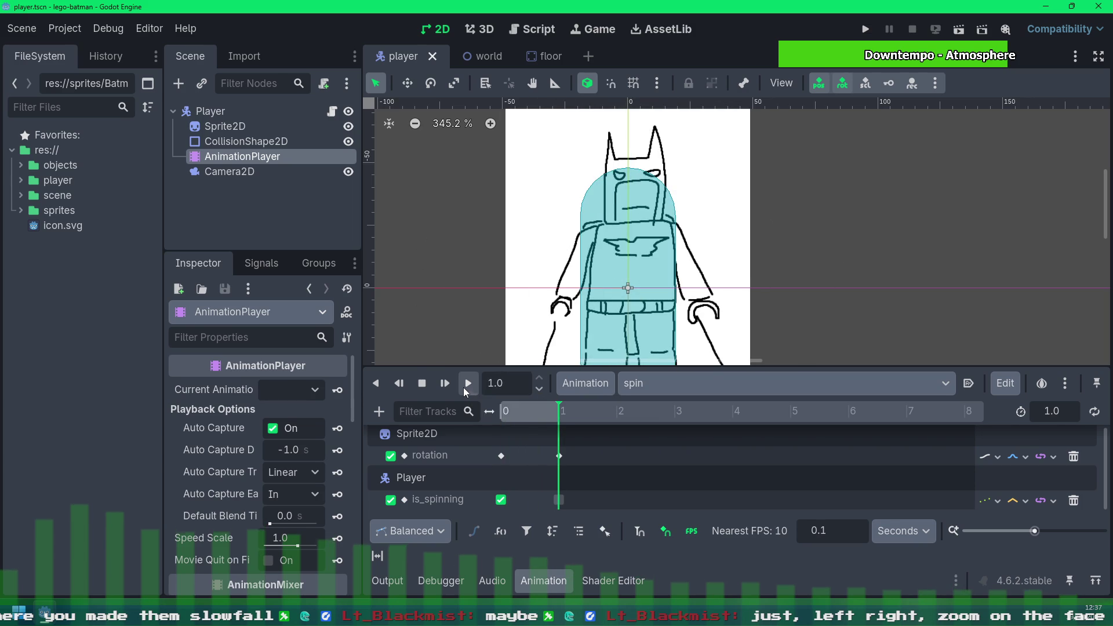
pyautogui.click(464, 387)
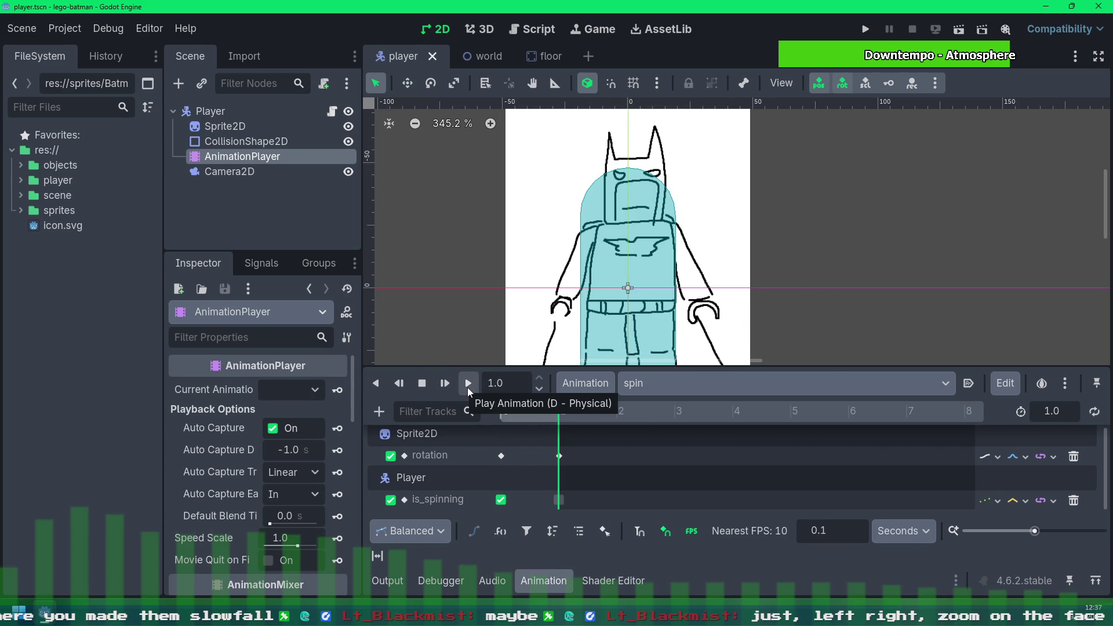
pyautogui.click(467, 387)
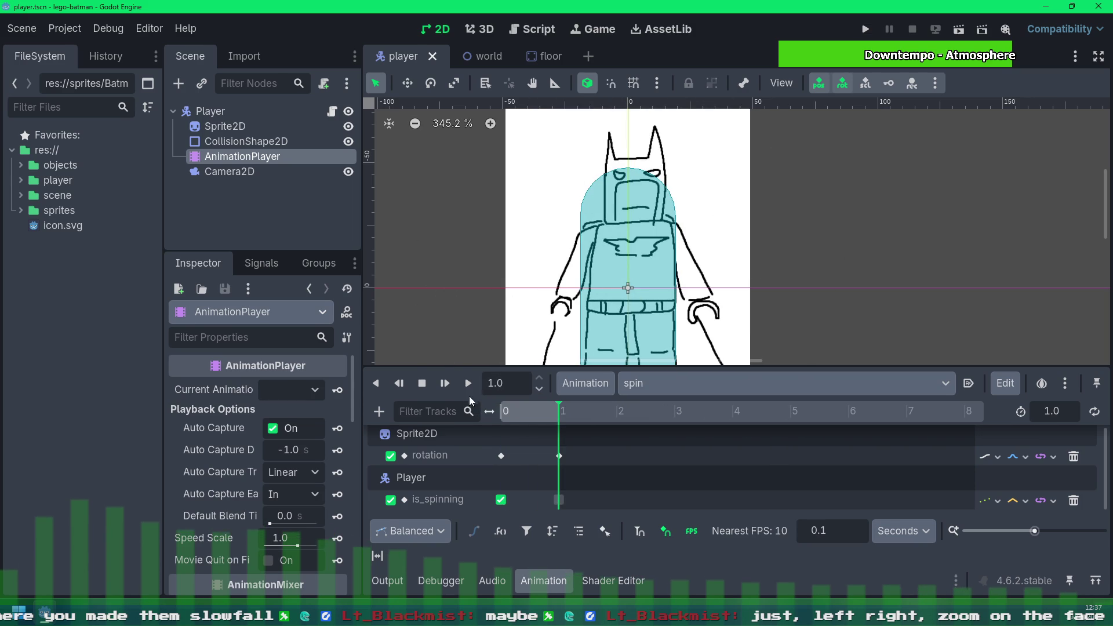
pyautogui.click(468, 388)
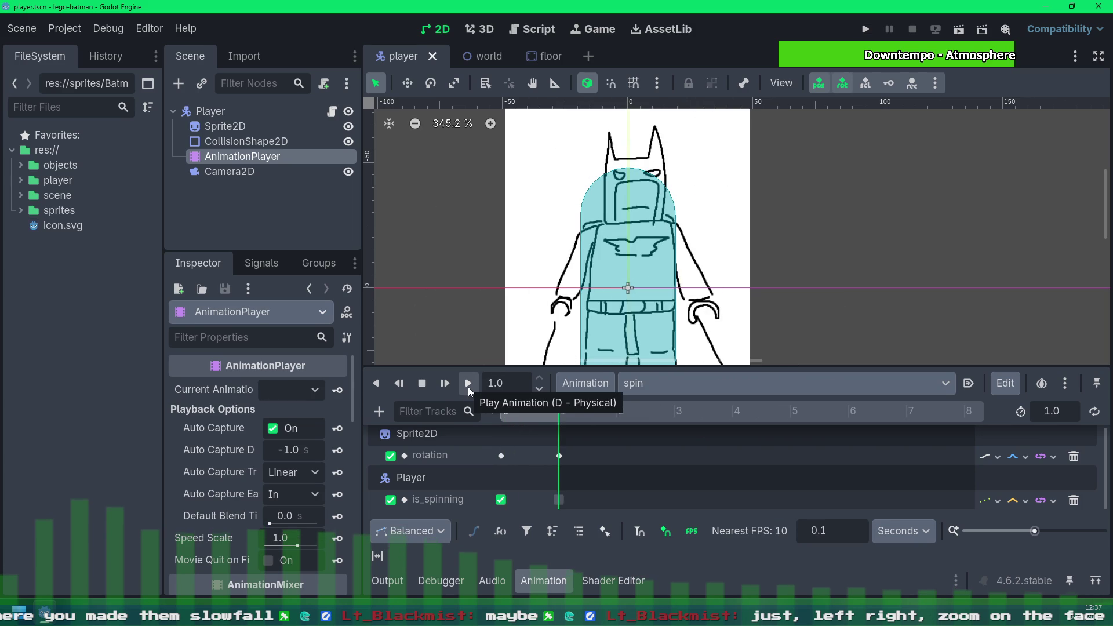
# - Make the animation panel taller and select the Player node
pyautogui.scroll(-4, 866, 313)
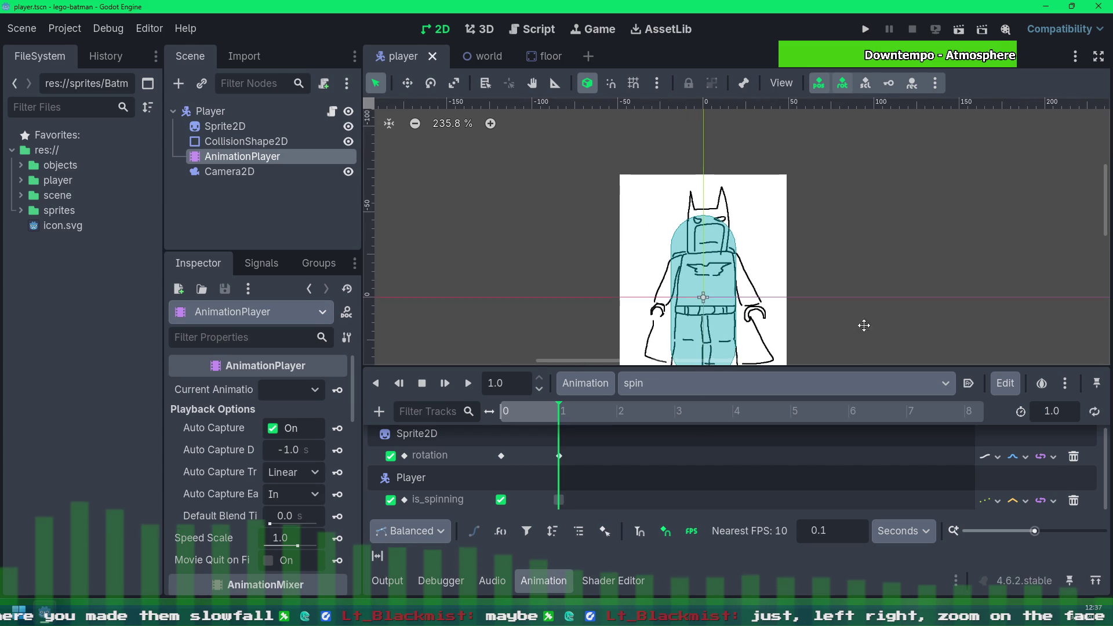
pyautogui.moveTo(847, 367); pyautogui.dragTo(847, 343)
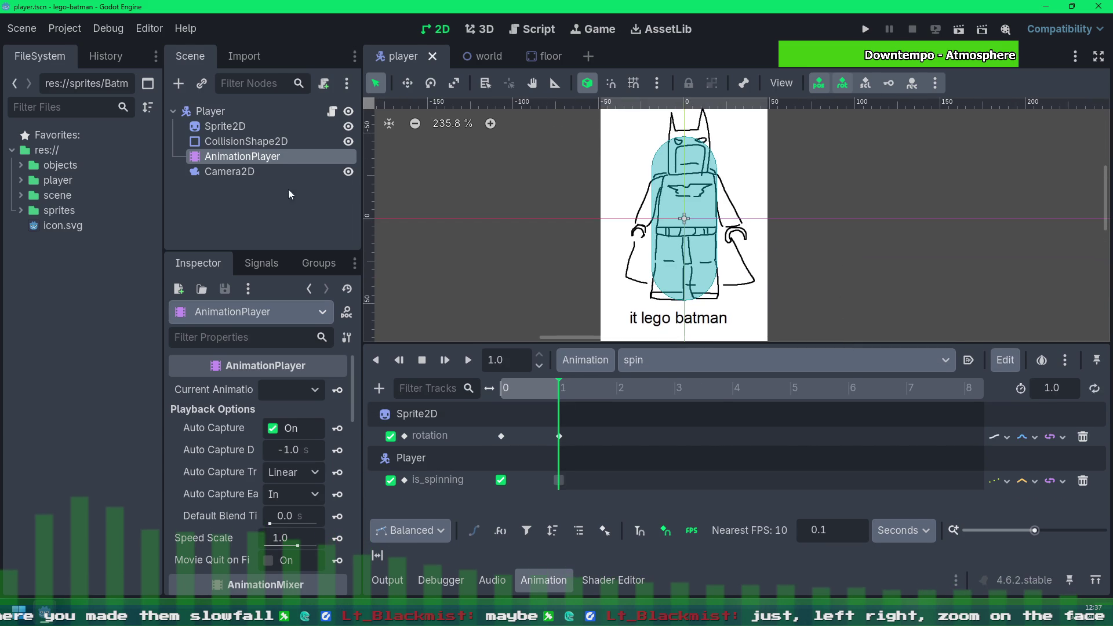
pyautogui.click(231, 116)
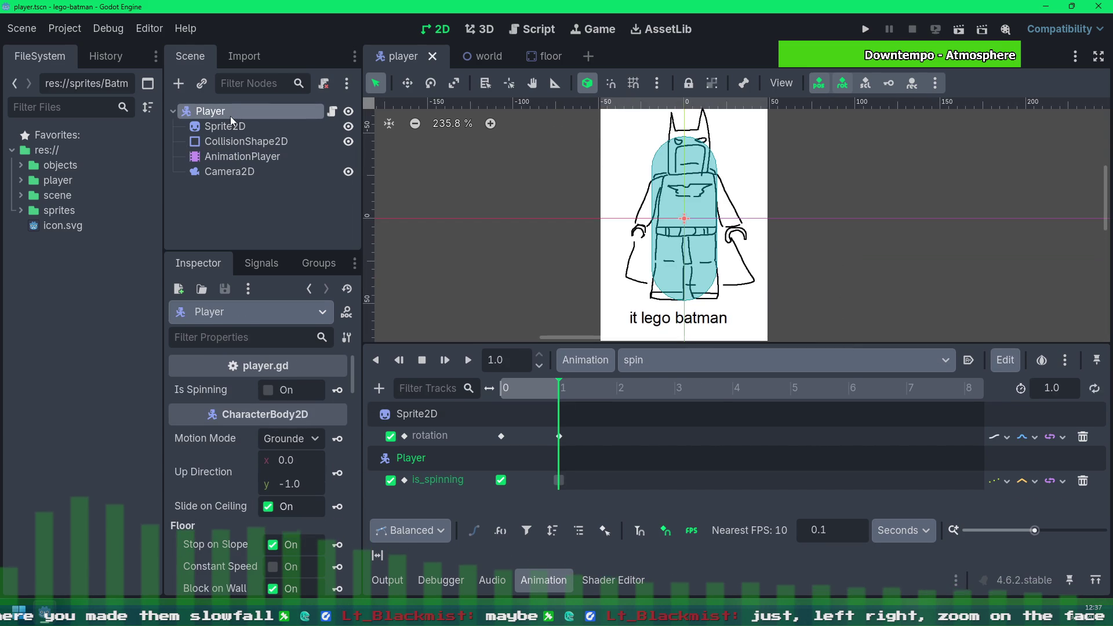
# - Add a new CollisionShape2D under Player with a circle shape
pyautogui.hotkey('ctrl', 'a')
pyautogui.write('colli')
pyautogui.press('Return')
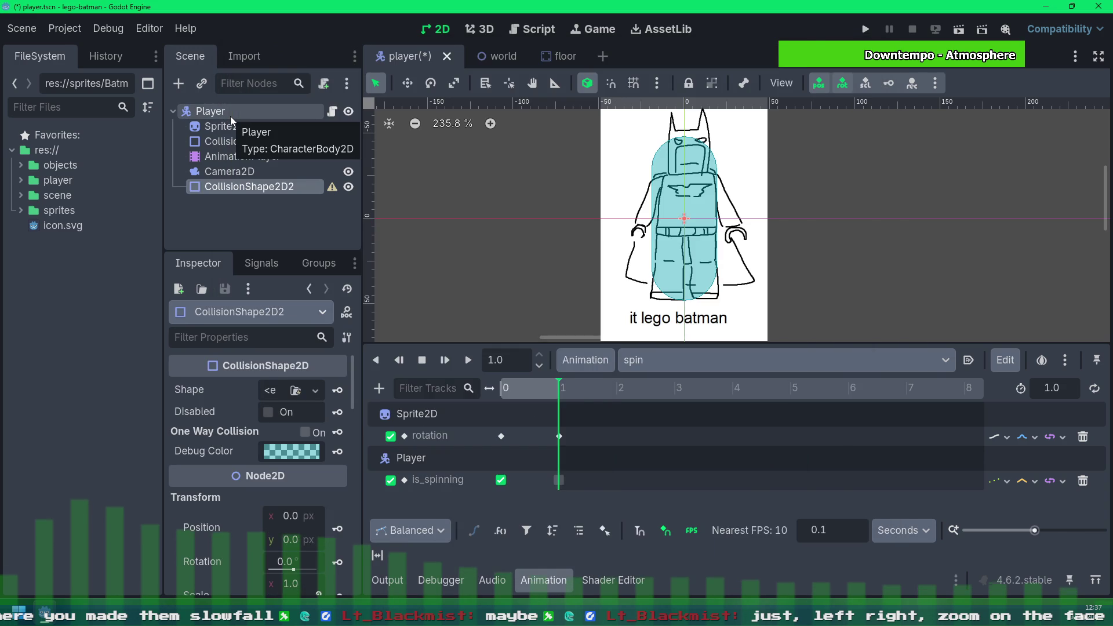
pyautogui.click(276, 394)
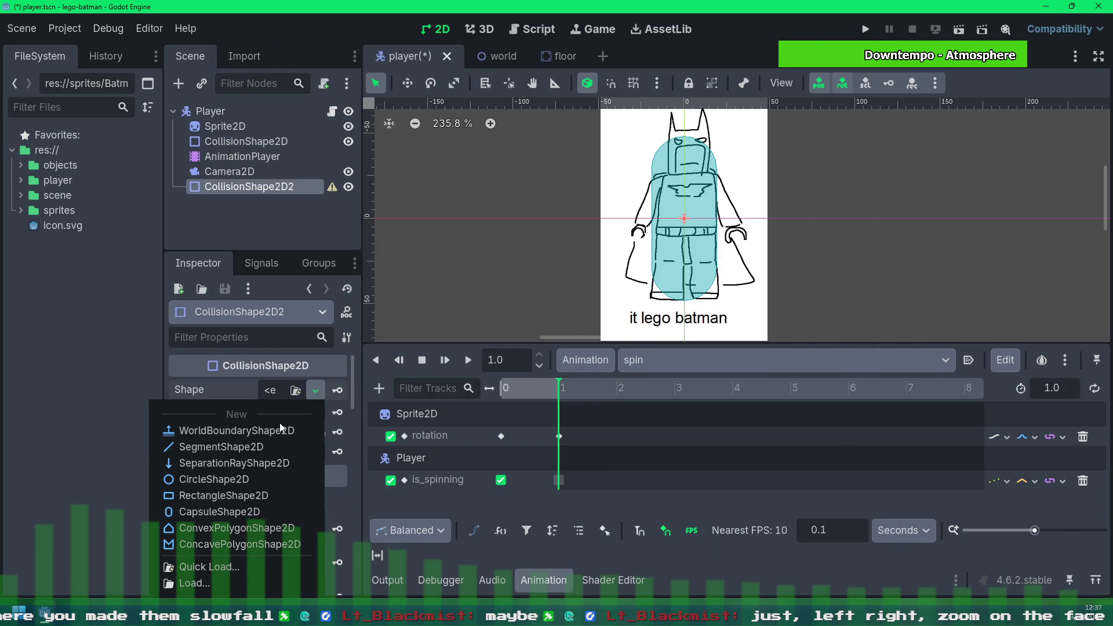
pyautogui.click(235, 480)
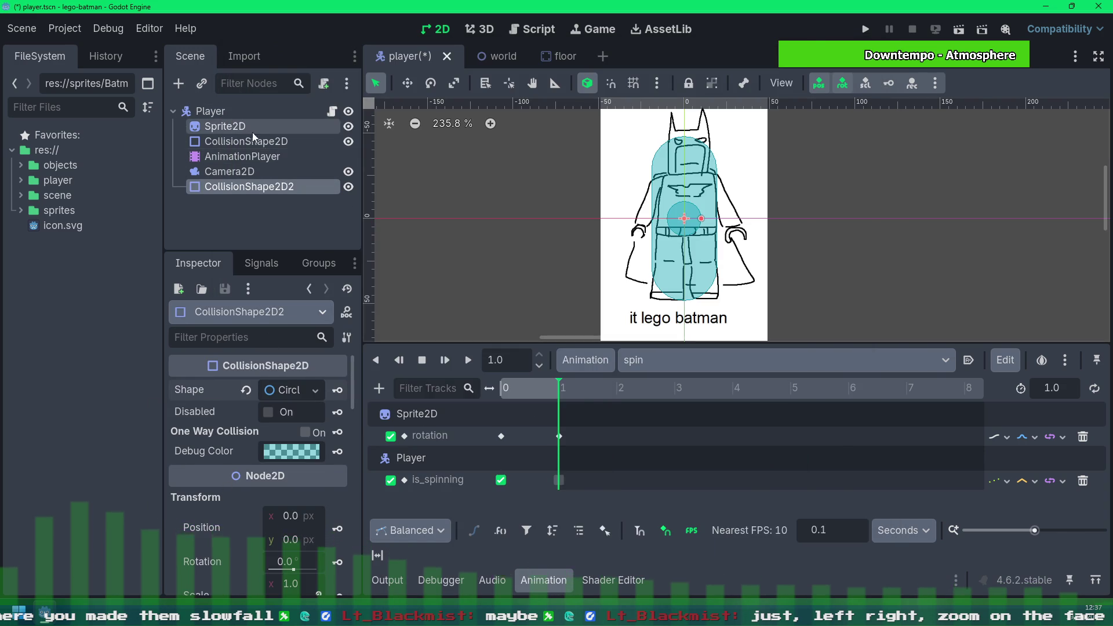
# - Rename the second collision shape Spin_Hitbox and tick Disabled
pyautogui.doubleClick(232, 186)
pyautogui.write('Spin_Hit')
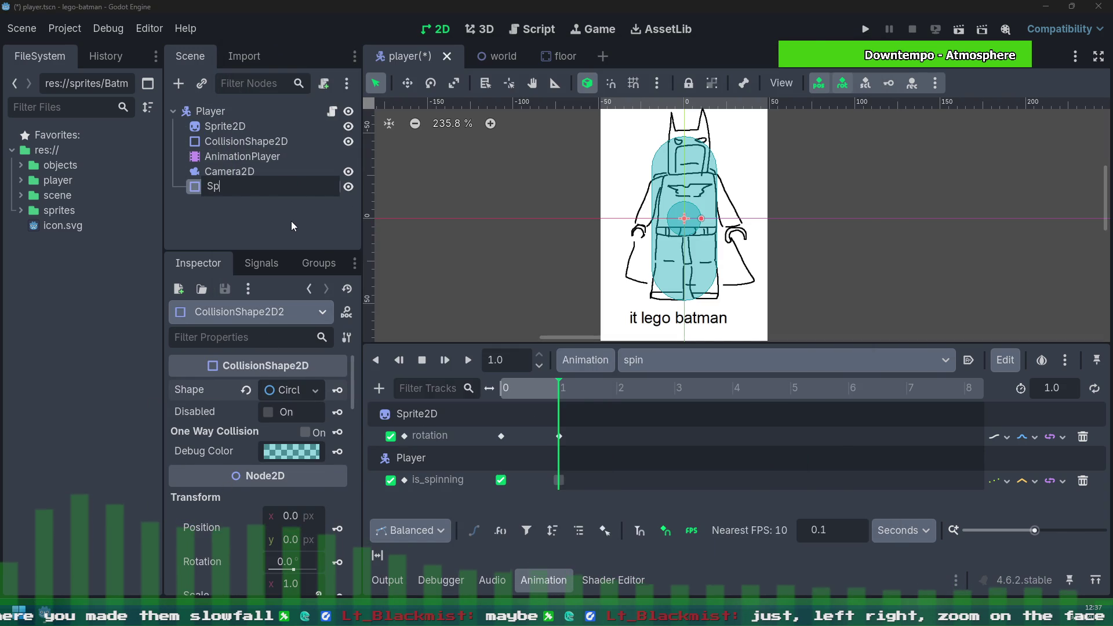
pyautogui.write('bo')
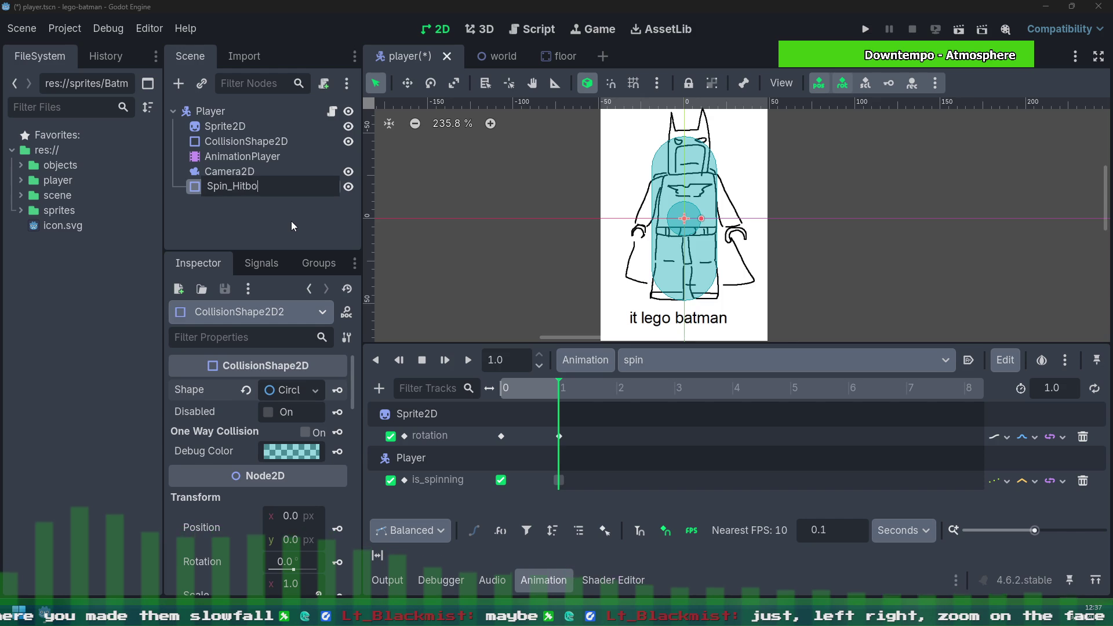
pyautogui.write('x')
pyautogui.press('Return')
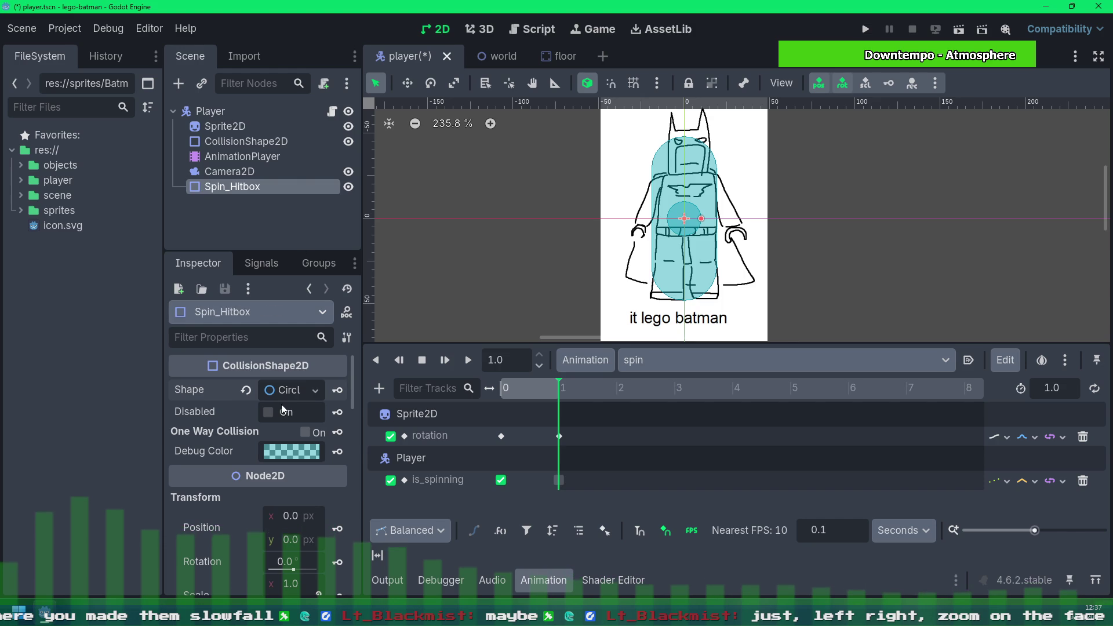
pyautogui.scroll(-10, 236, 470)
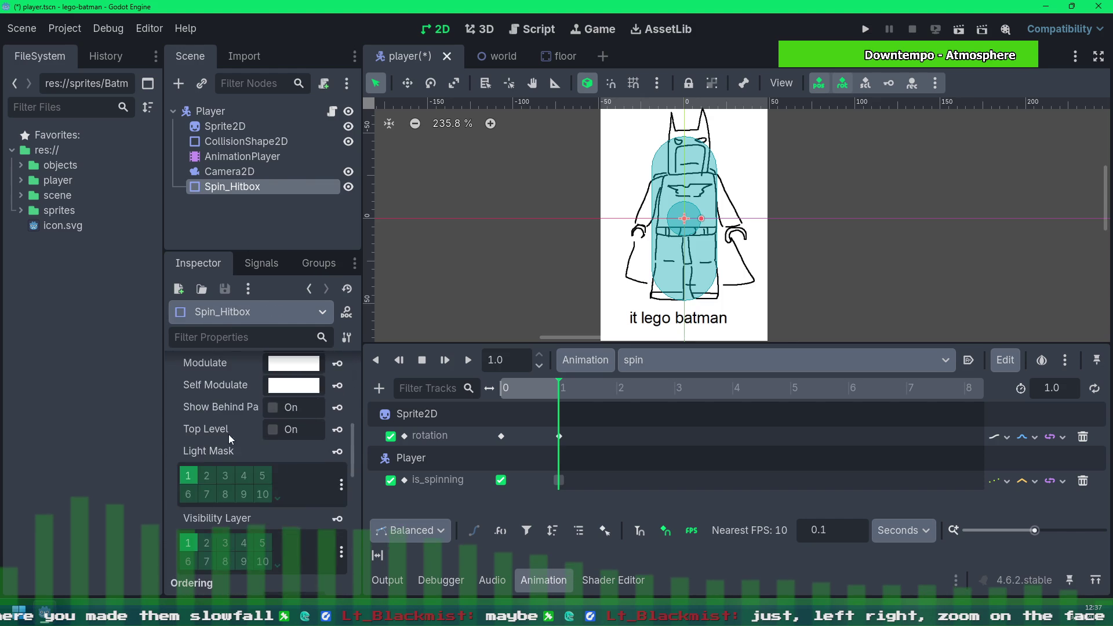
pyautogui.scroll(-3, 212, 458)
pyautogui.scroll(13, 221, 429)
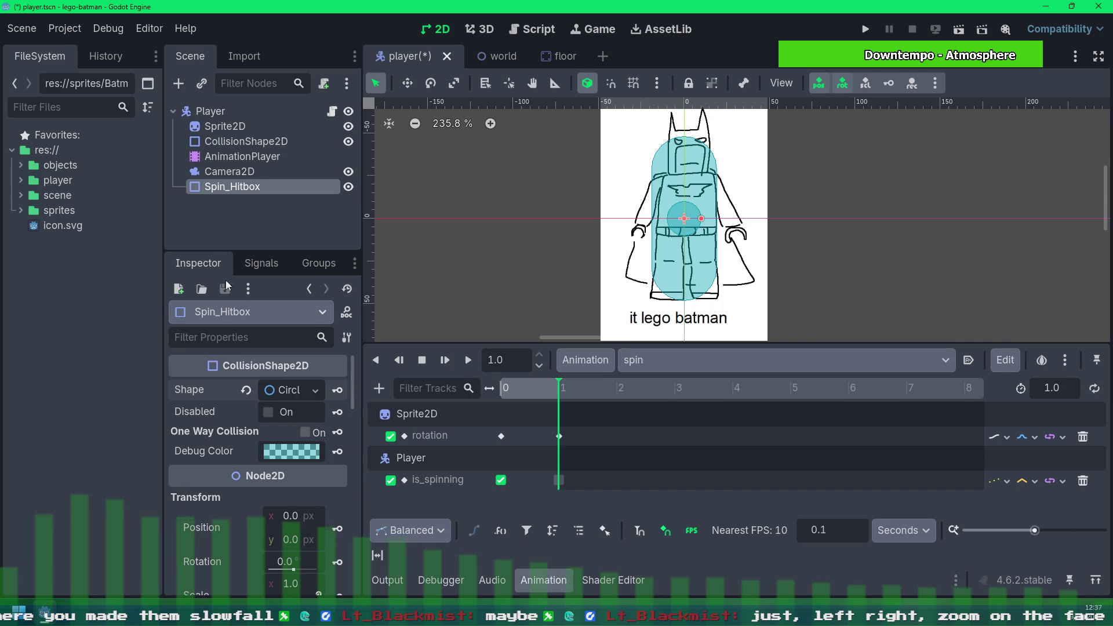
pyautogui.click(270, 415)
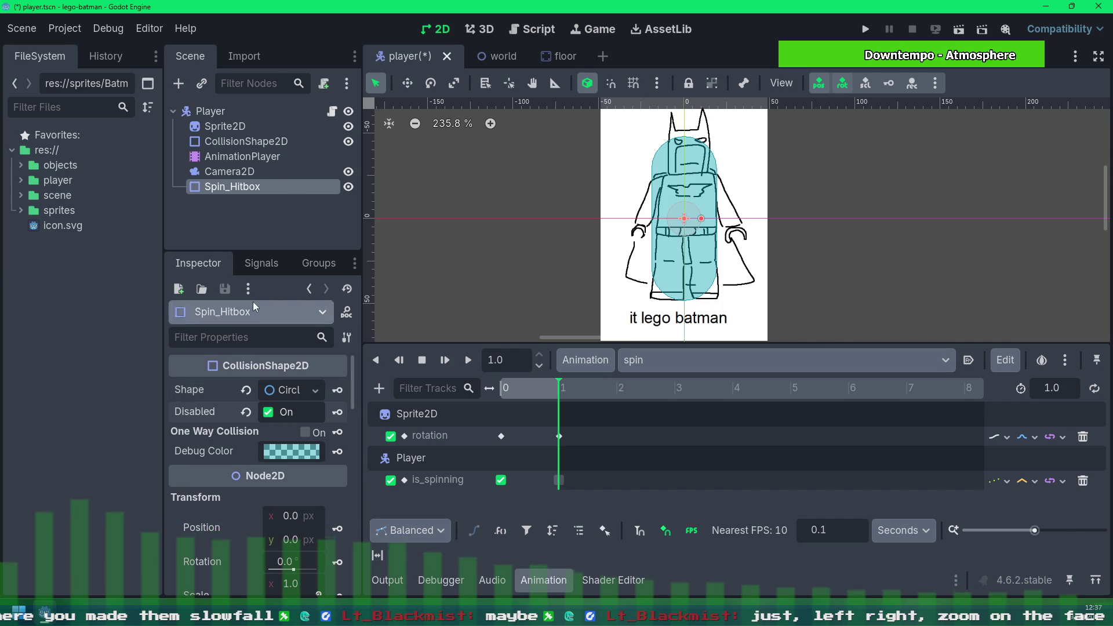
# - Select AnimationPlayer and replay the spin animation twice
pyautogui.click(241, 156)
pyautogui.click(470, 359)
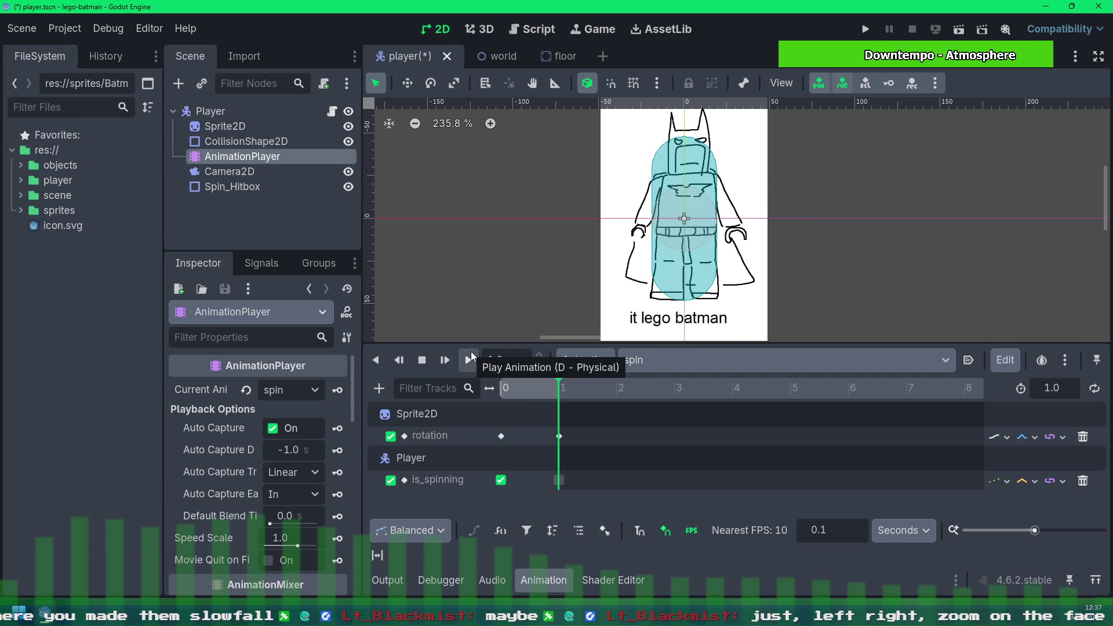
pyautogui.click(471, 356)
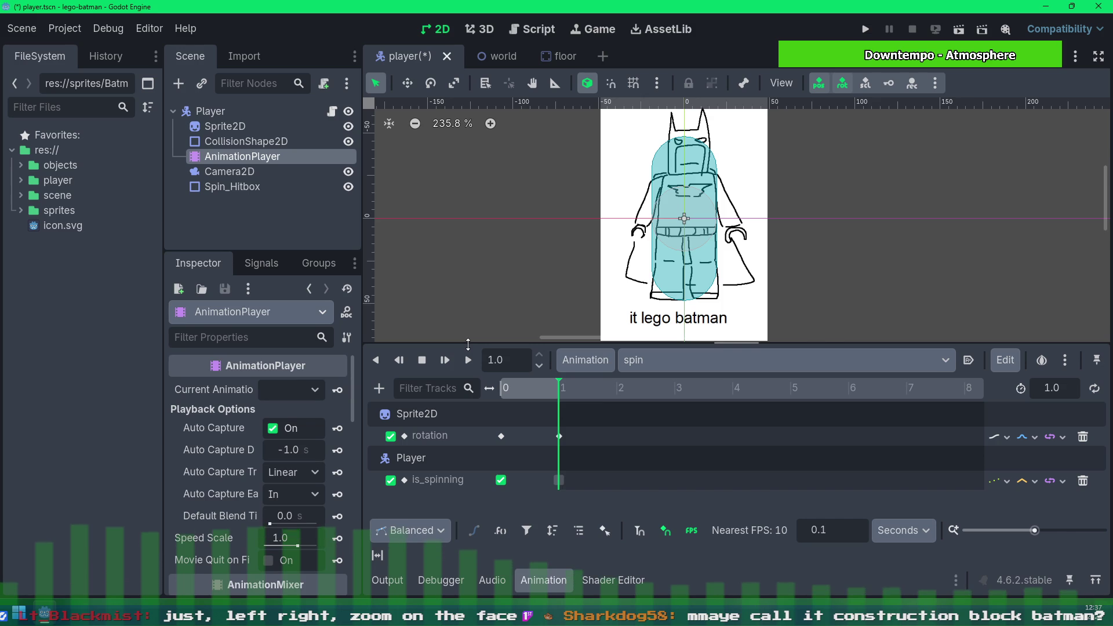
# - Delete the Spin_Hitbox node from the player
pyautogui.moveTo(224, 184)
pyautogui.mouseDown()
pyautogui.moveTo(703, 179)
pyautogui.moveTo(672, 239)
pyautogui.mouseUp()
pyautogui.click(225, 186)
pyautogui.press('Delete')
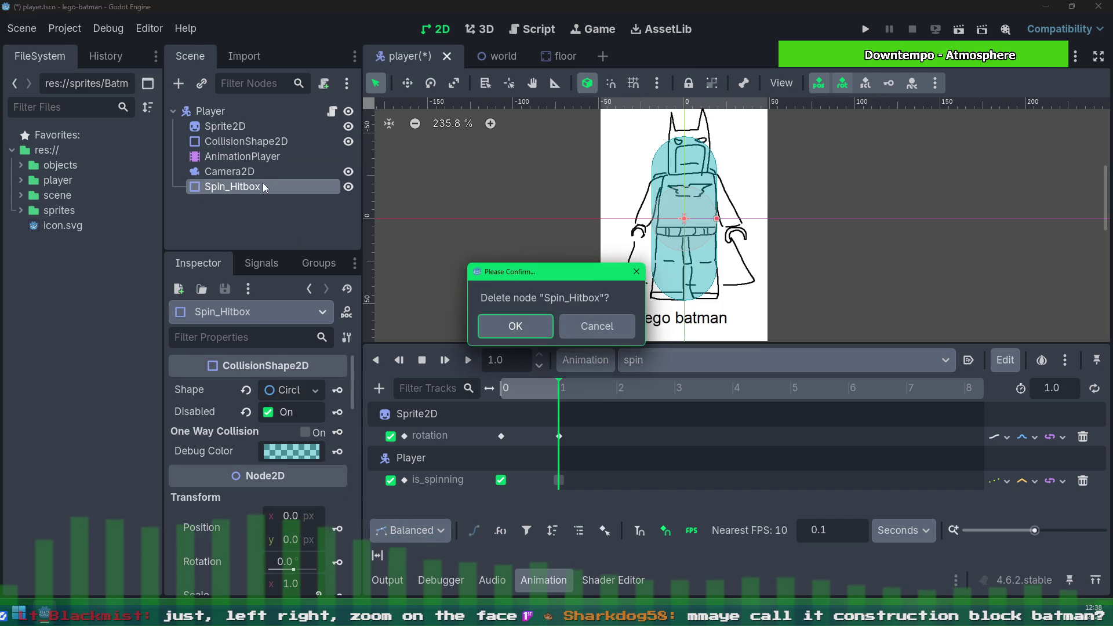
pyautogui.press('Return')
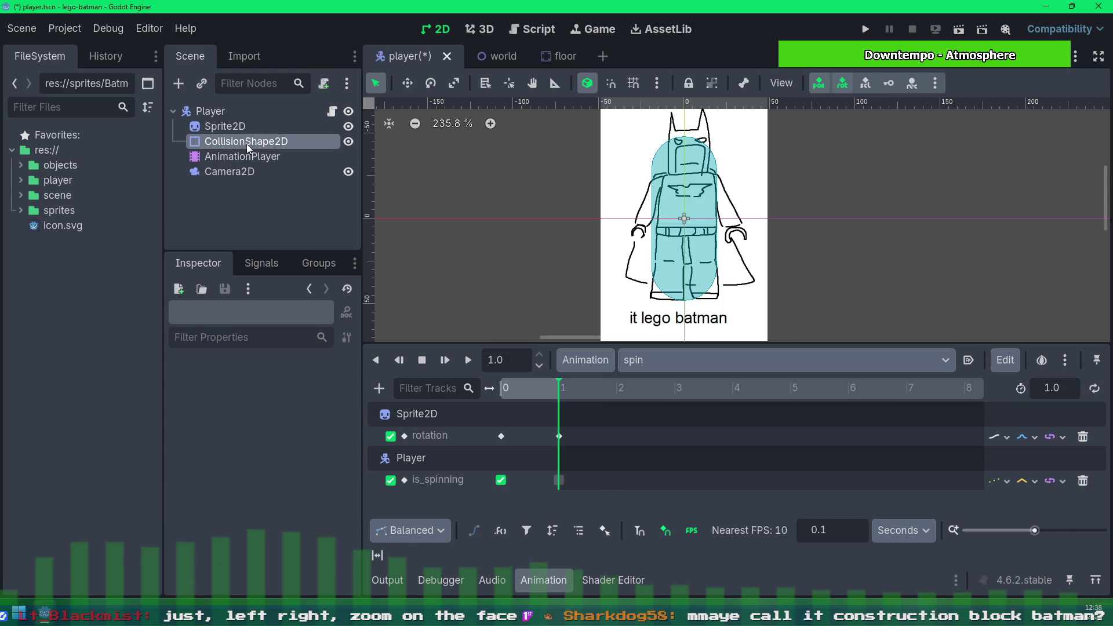
# - Inspect the original CollisionShape2D, save the player scene, and switch to the world scene
pyautogui.click(246, 144)
pyautogui.scroll(-2, 237, 434)
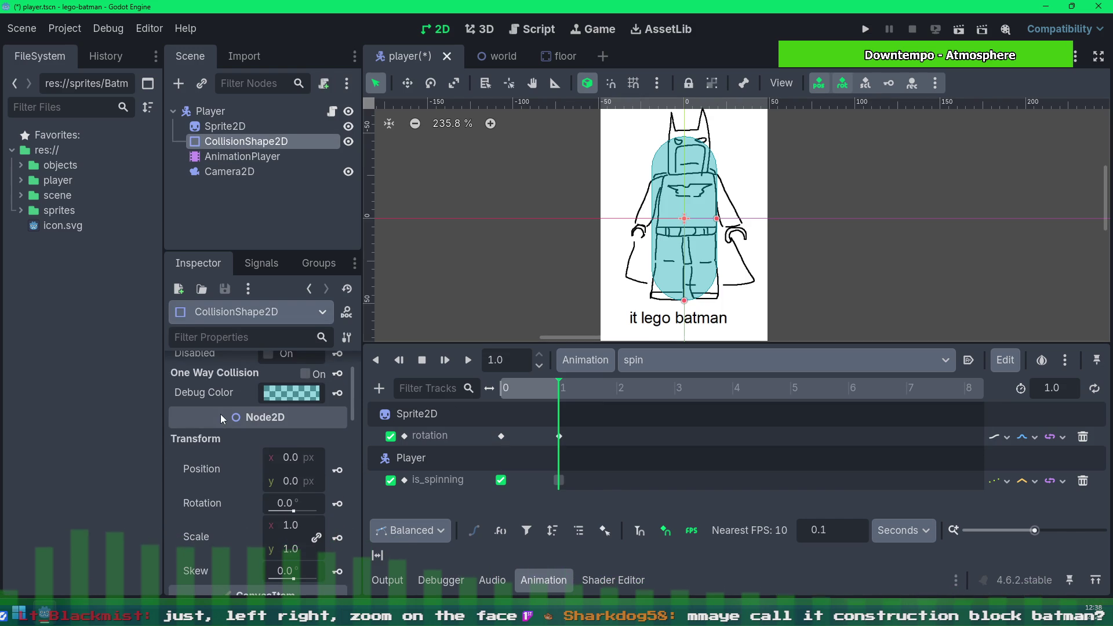
pyautogui.moveTo(236, 418)
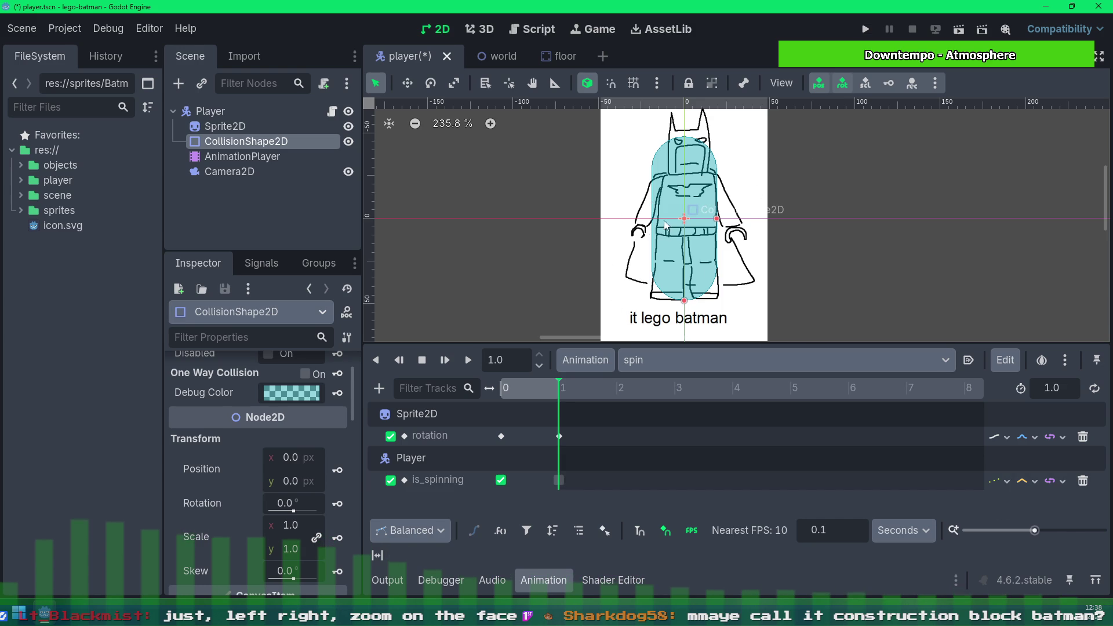
pyautogui.hotkey('ctrl', 's')
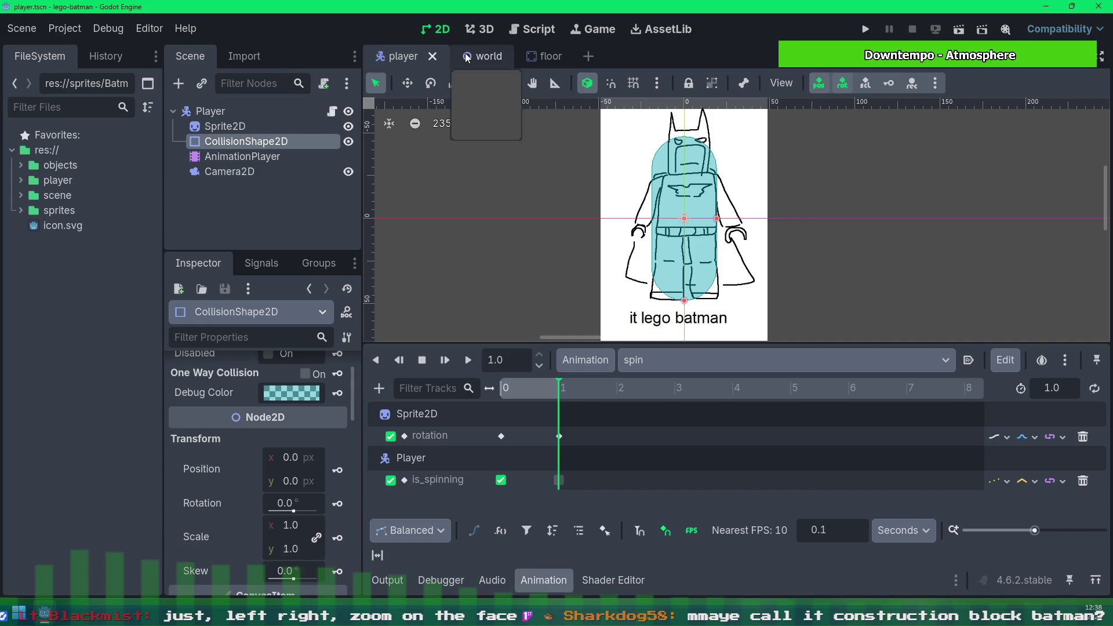
pyautogui.click(463, 56)
# - Move the player and both floors up and right, save, and run the game
pyautogui.moveTo(844, 241); pyautogui.dragTo(858, 154)
pyautogui.scroll(-3, 815, 179)
pyautogui.moveTo(800, 213); pyautogui.dragTo(746, 248)
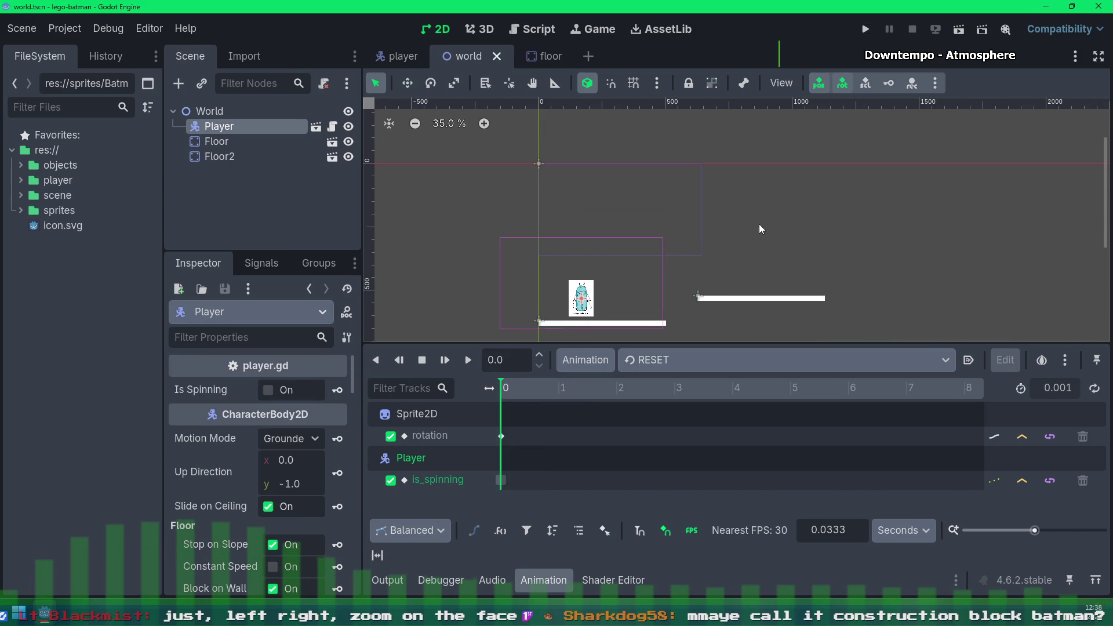
pyautogui.moveTo(899, 208)
pyautogui.mouseDown()
pyautogui.moveTo(468, 351)
pyautogui.moveTo(439, 334)
pyautogui.mouseUp()
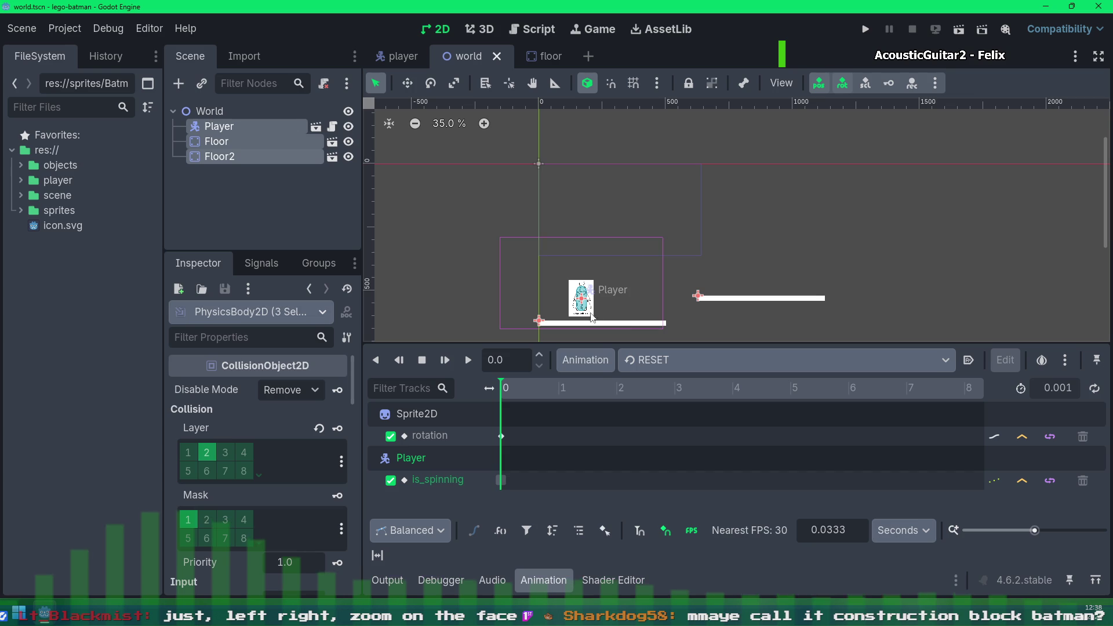
pyautogui.moveTo(585, 301); pyautogui.dragTo(587, 221)
pyautogui.click(844, 195)
pyautogui.hotkey('ctrl', 's')
pyautogui.click(958, 29)
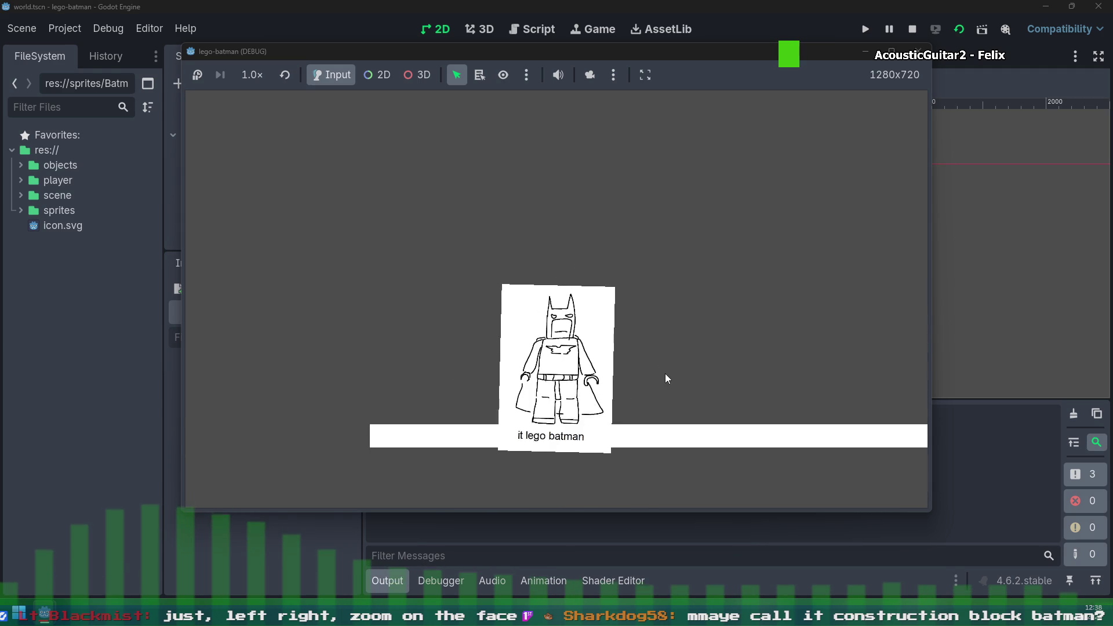
# - Walk Batman left and right repeatedly to check the sprite flips with direction
pyautogui.press('Left')
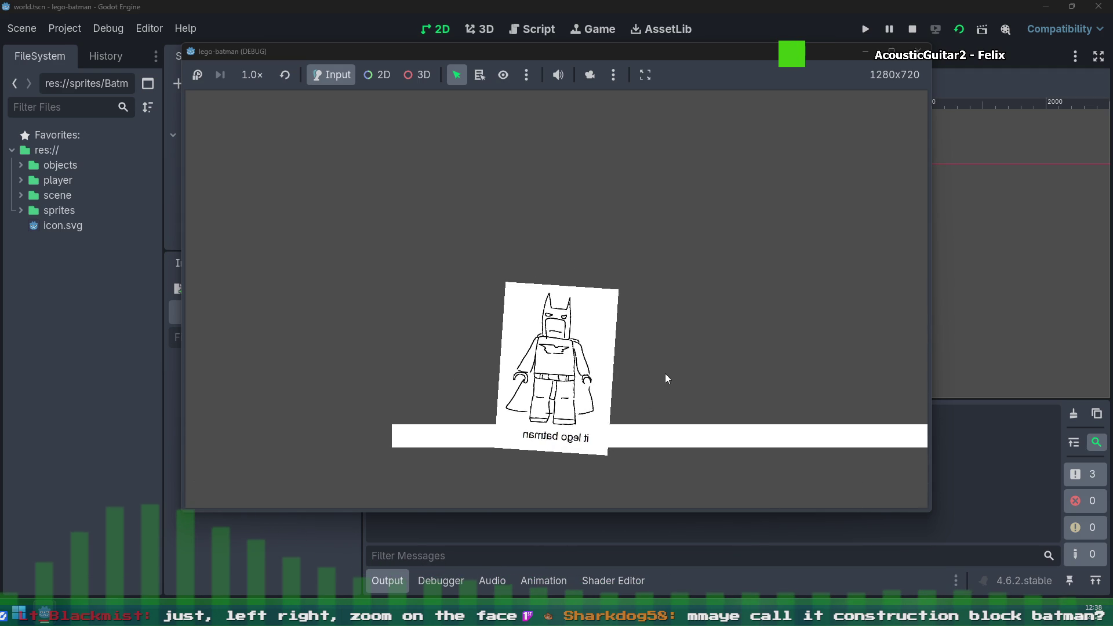
pyautogui.press('Right')
pyautogui.press('Left')
pyautogui.press('Right')
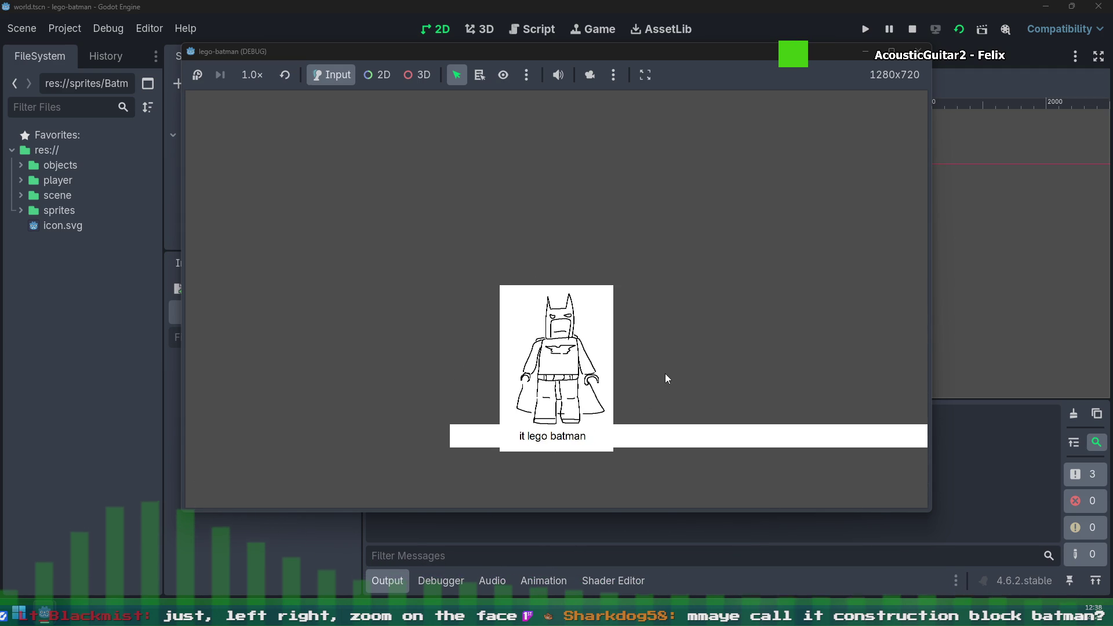
pyautogui.press('Left')
pyautogui.press('Right')
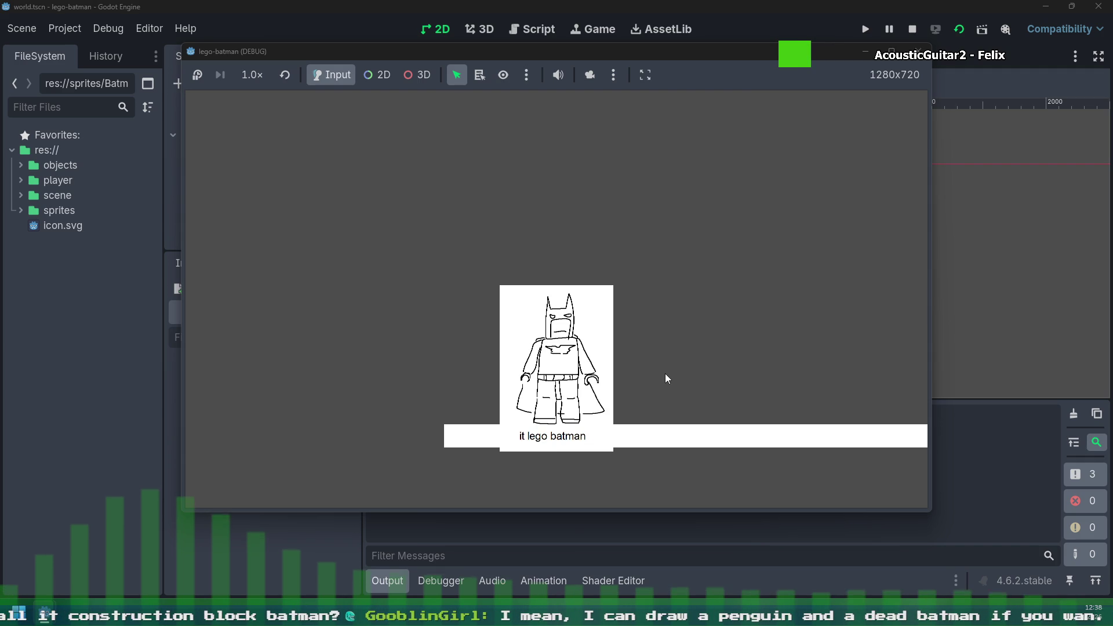
pyautogui.press('Left')
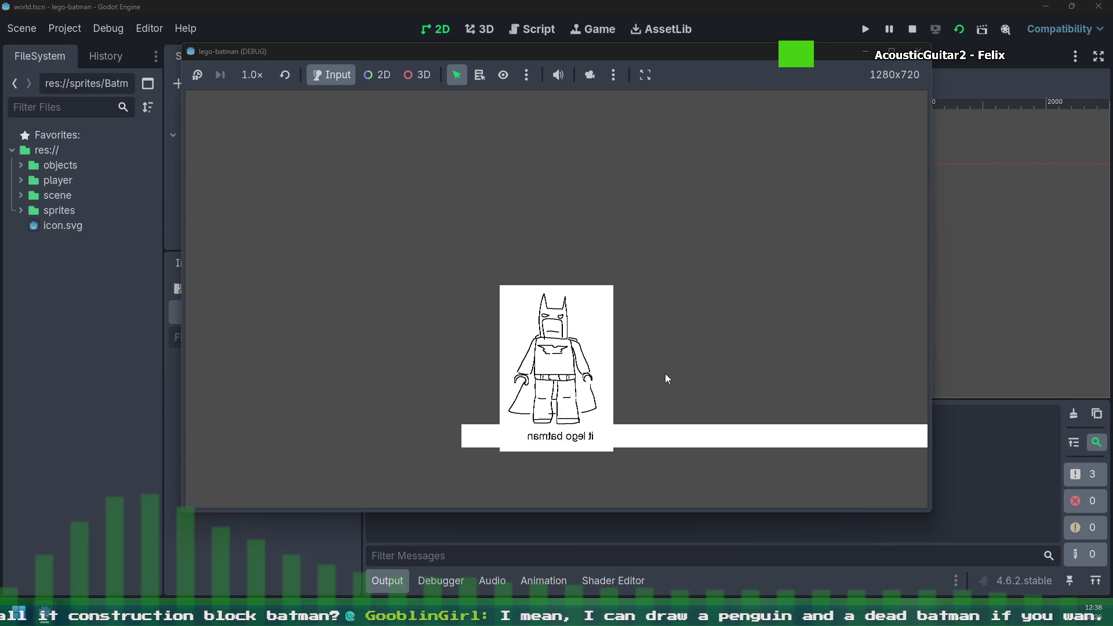
pyautogui.press('Right')
pyautogui.press('Left')
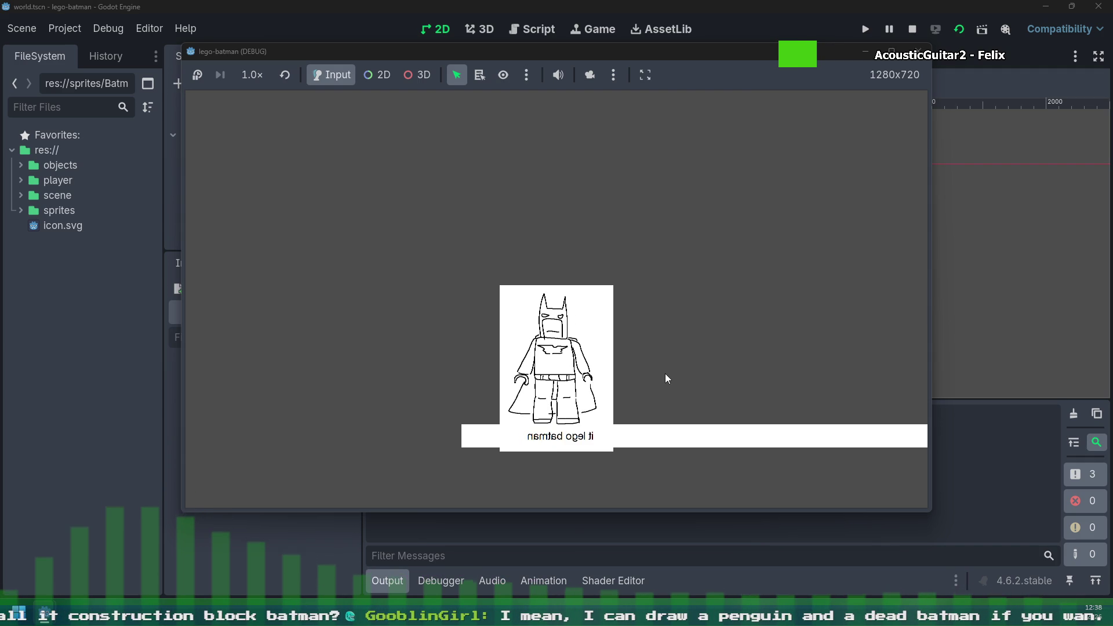
pyautogui.press('Right')
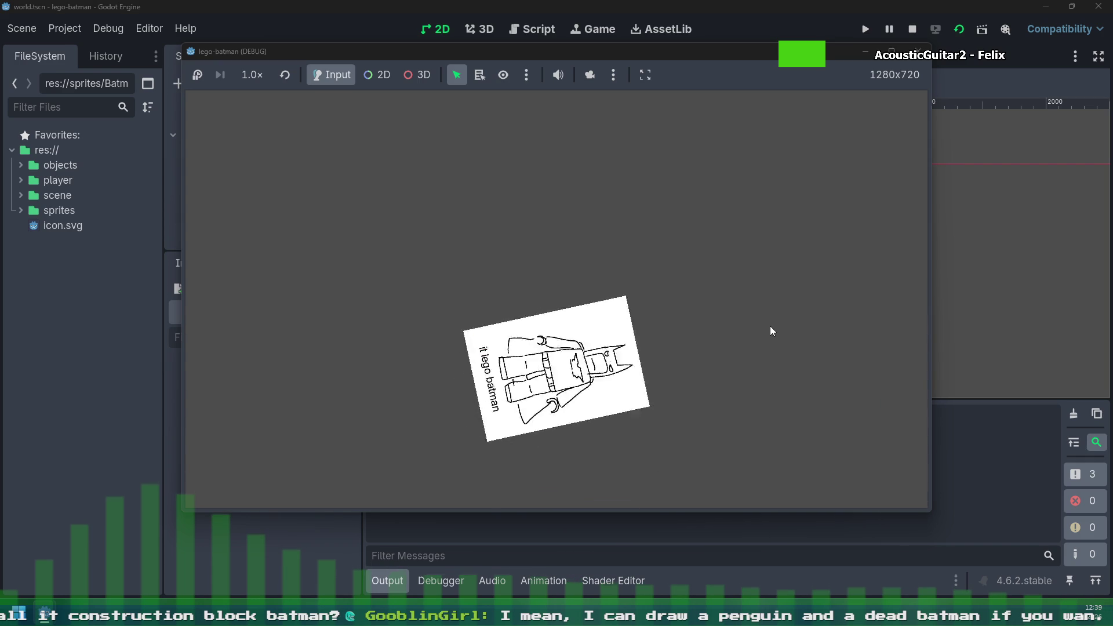
pyautogui.press('Left')
pyautogui.press('Right')
pyautogui.press('Left')
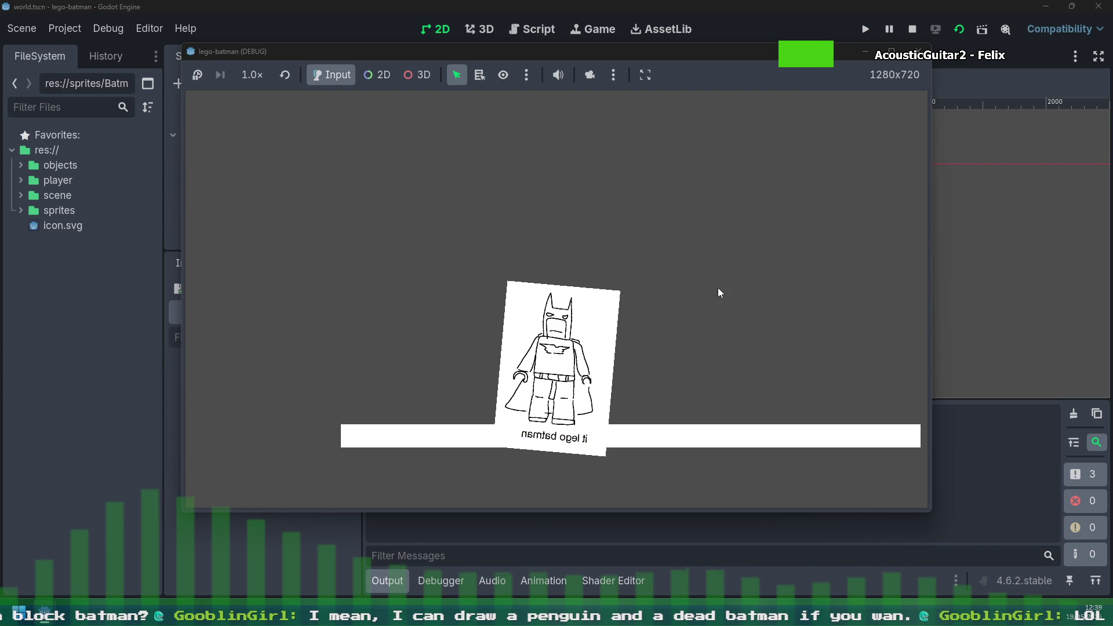
pyautogui.press('Right')
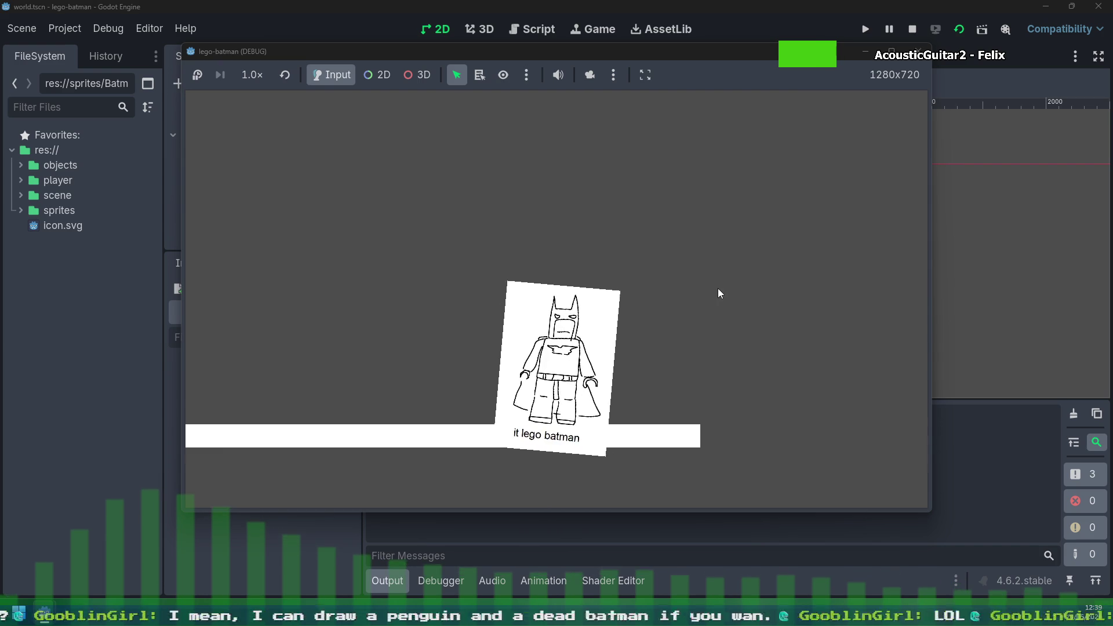
pyautogui.press('Left')
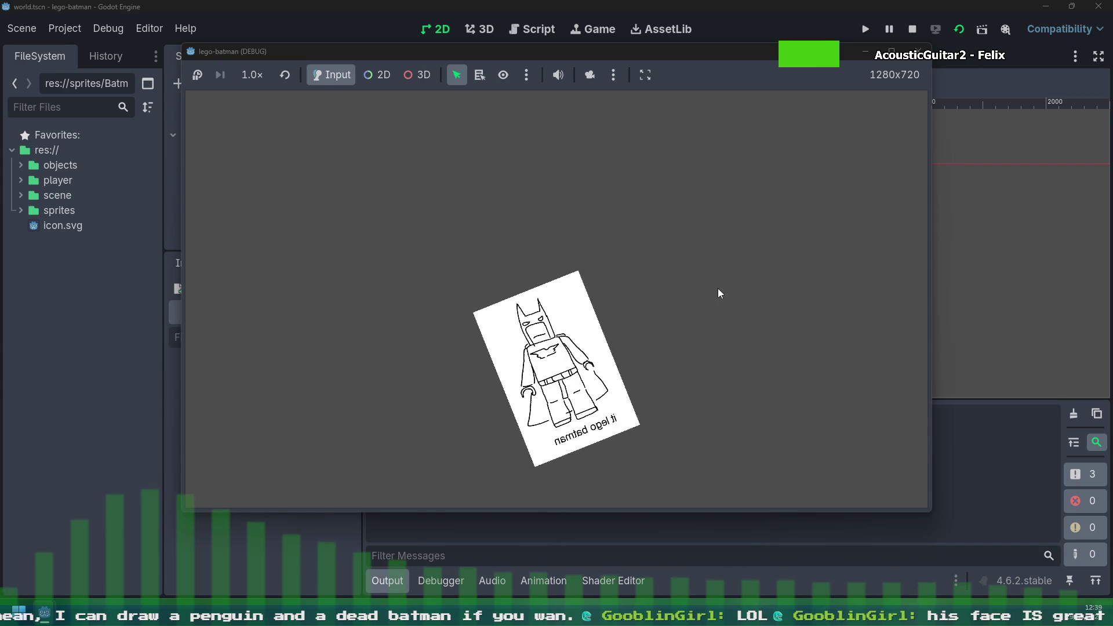
pyautogui.press('Left')
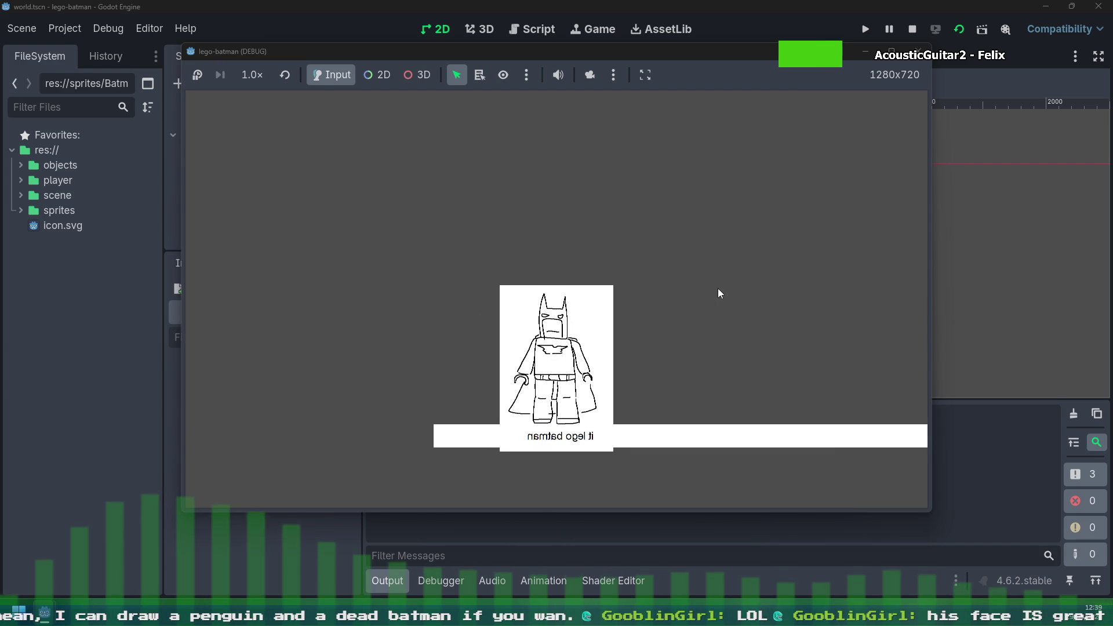
pyautogui.press('Right')
pyautogui.press('Left')
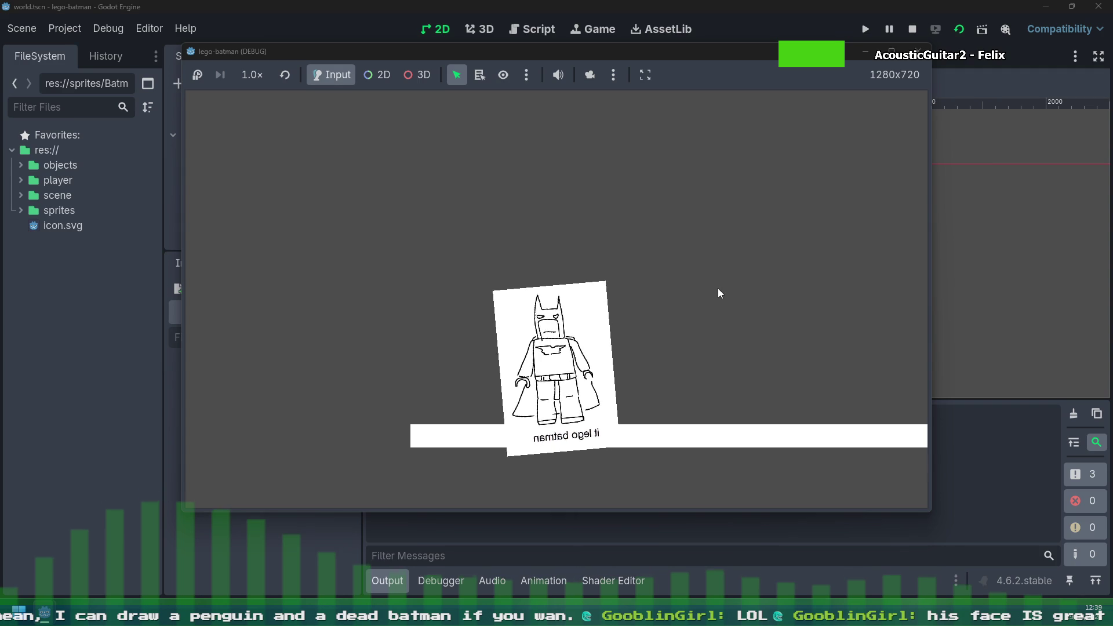
pyautogui.press('Right')
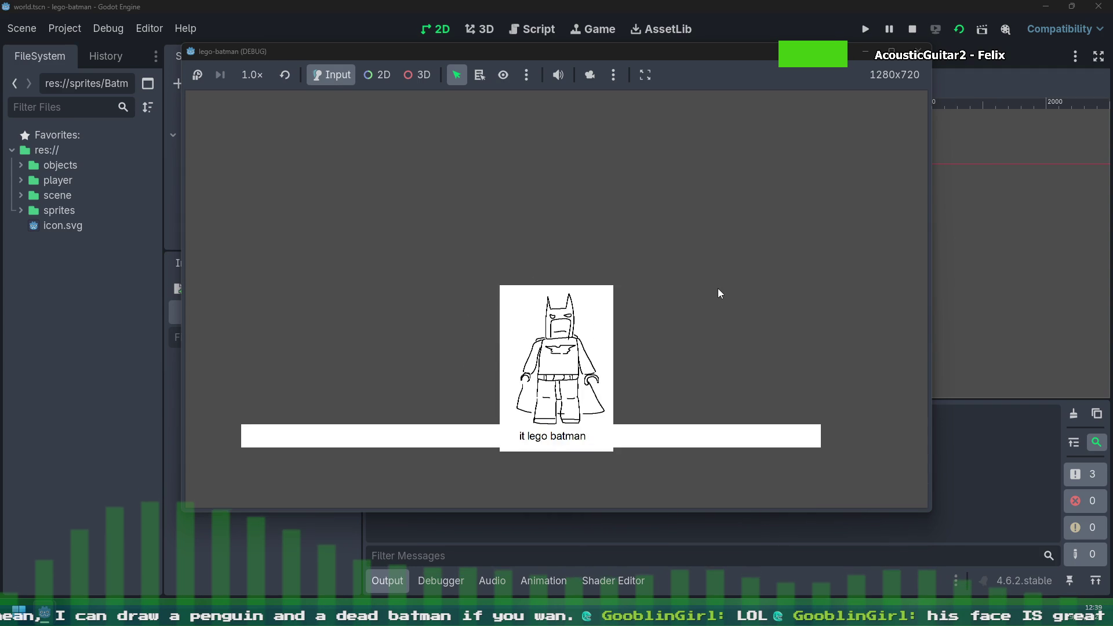
# - Jump and double-jump Batman between the floors to check the spin and camera follow
pyautogui.press('space')
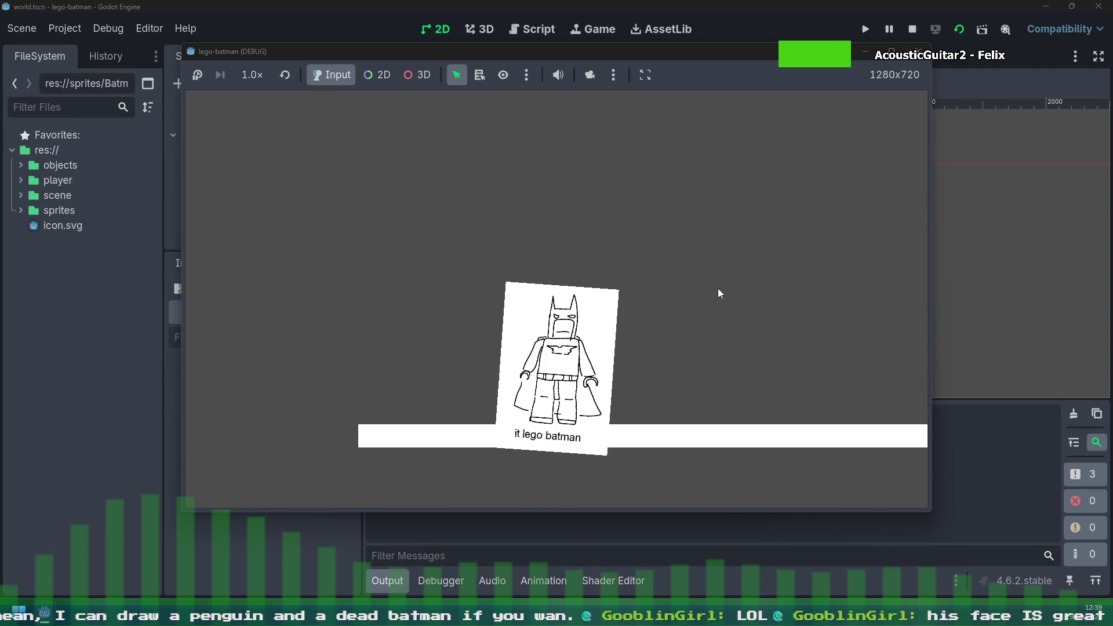
pyautogui.press('space')
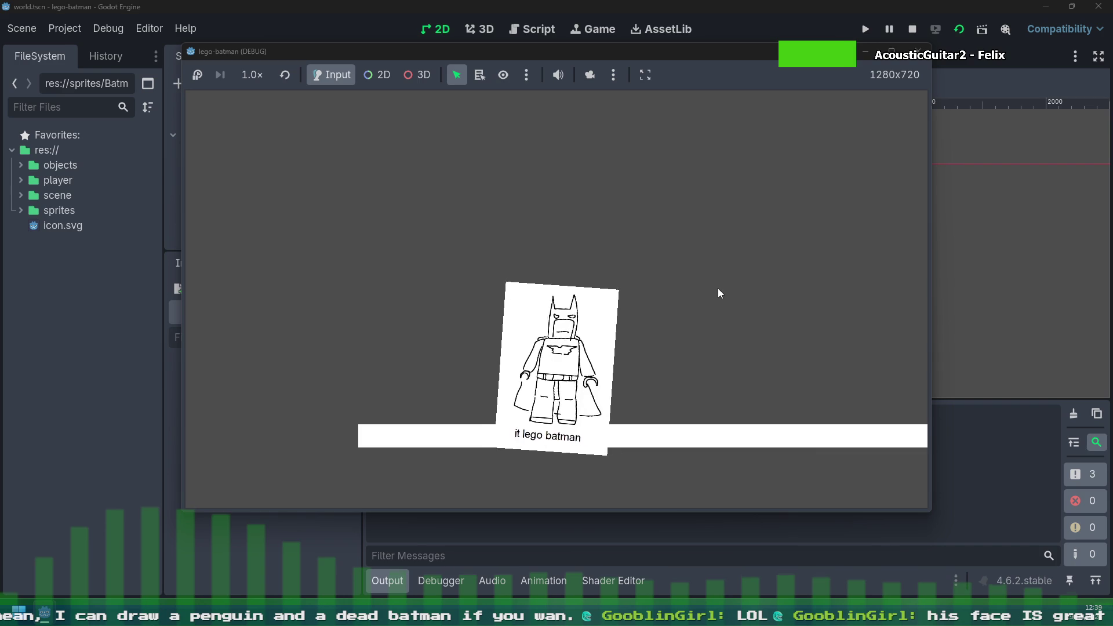
pyautogui.press('Left')
pyautogui.press('space')
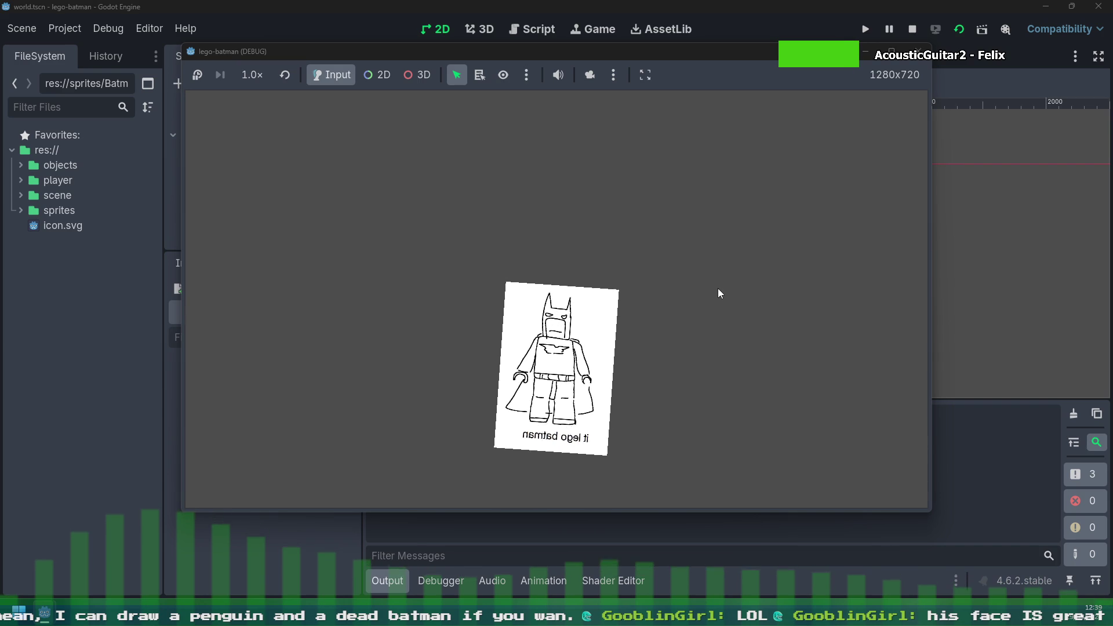
pyautogui.press('space')
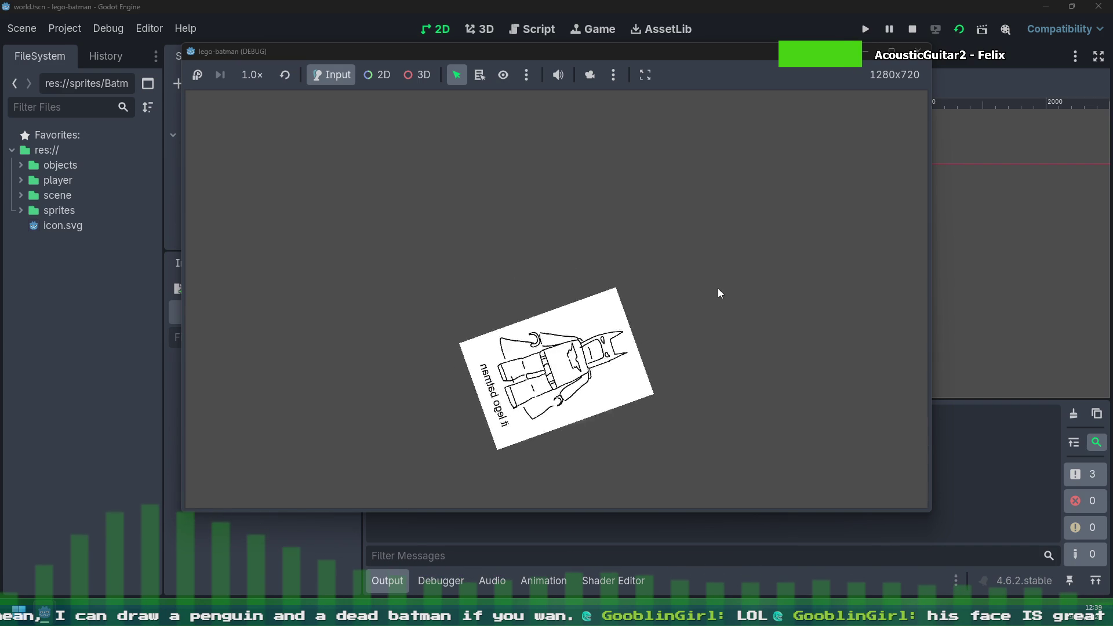
pyautogui.press('space')
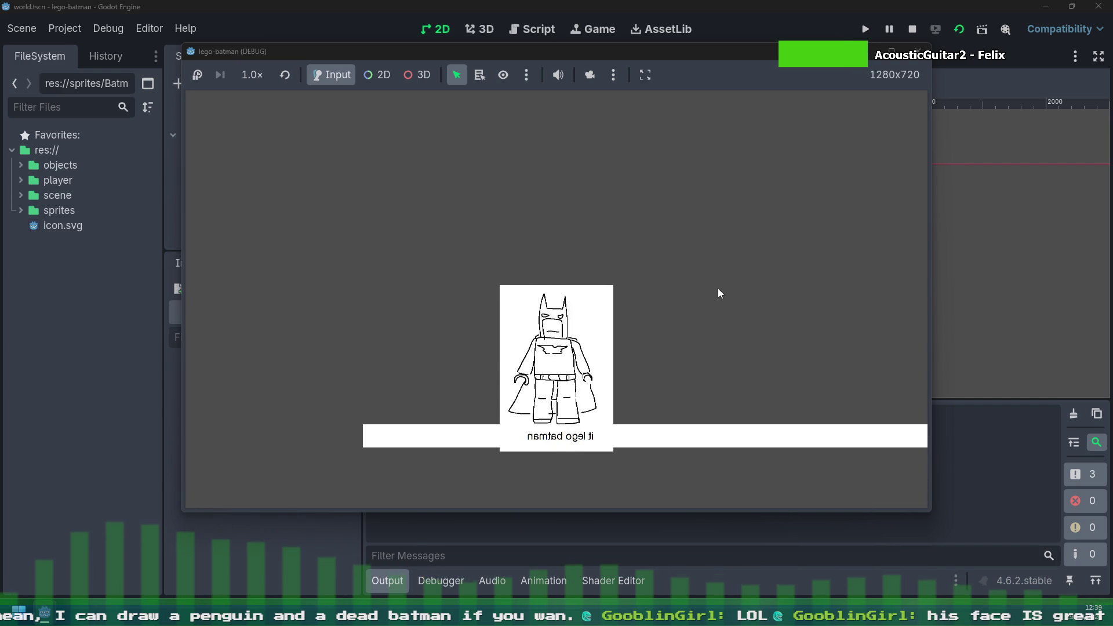
pyautogui.press('Right')
pyautogui.press('space')
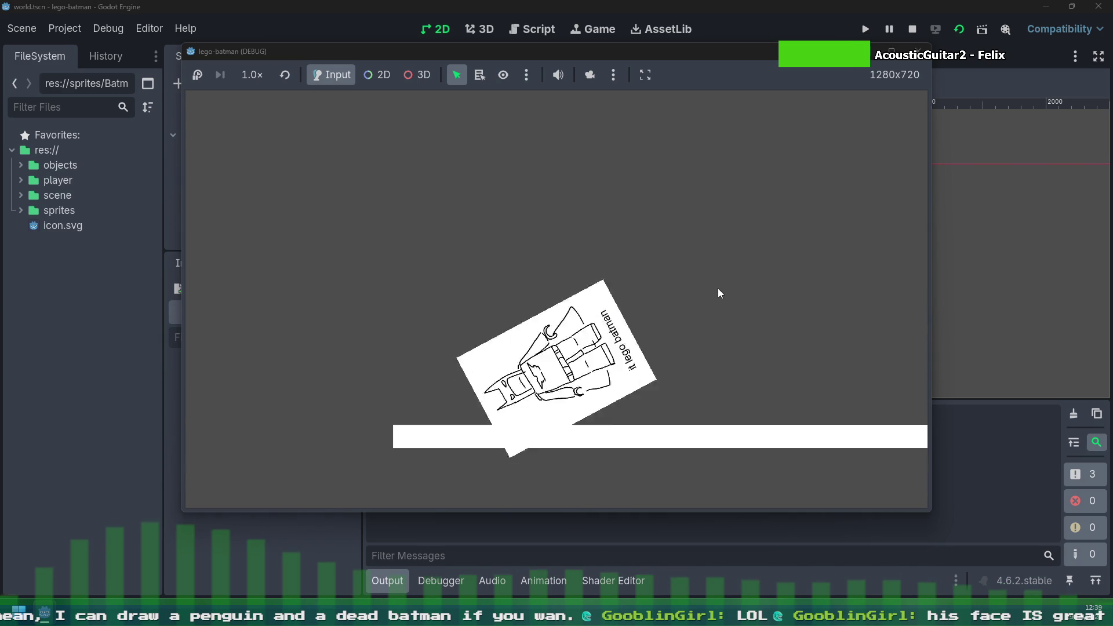
pyautogui.press('Left')
pyautogui.press('space')
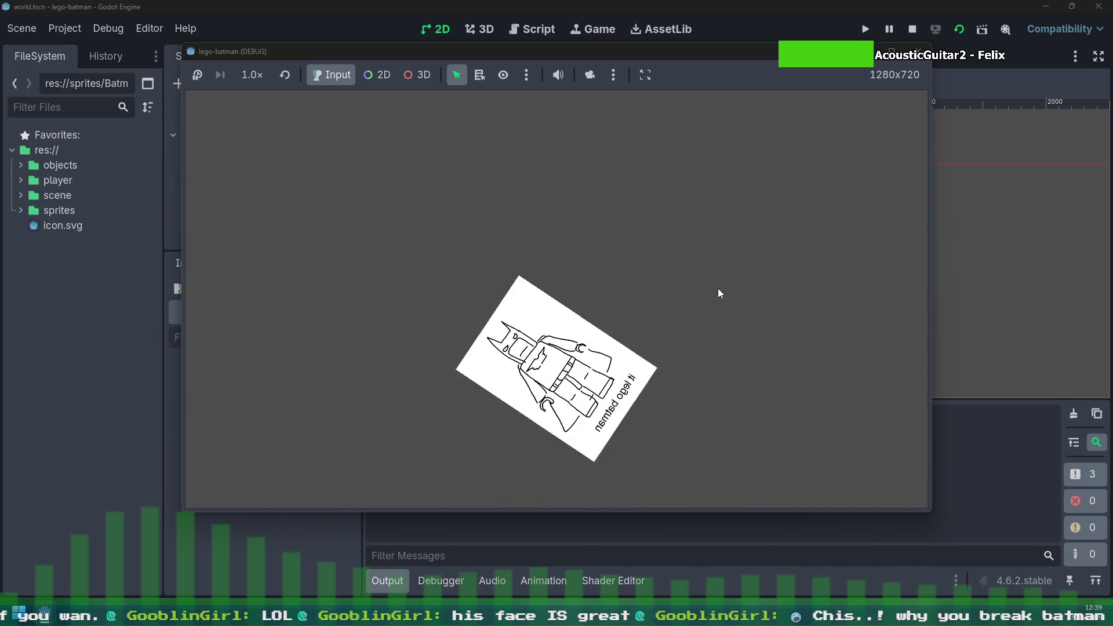
pyautogui.press('space')
pyautogui.press('Right')
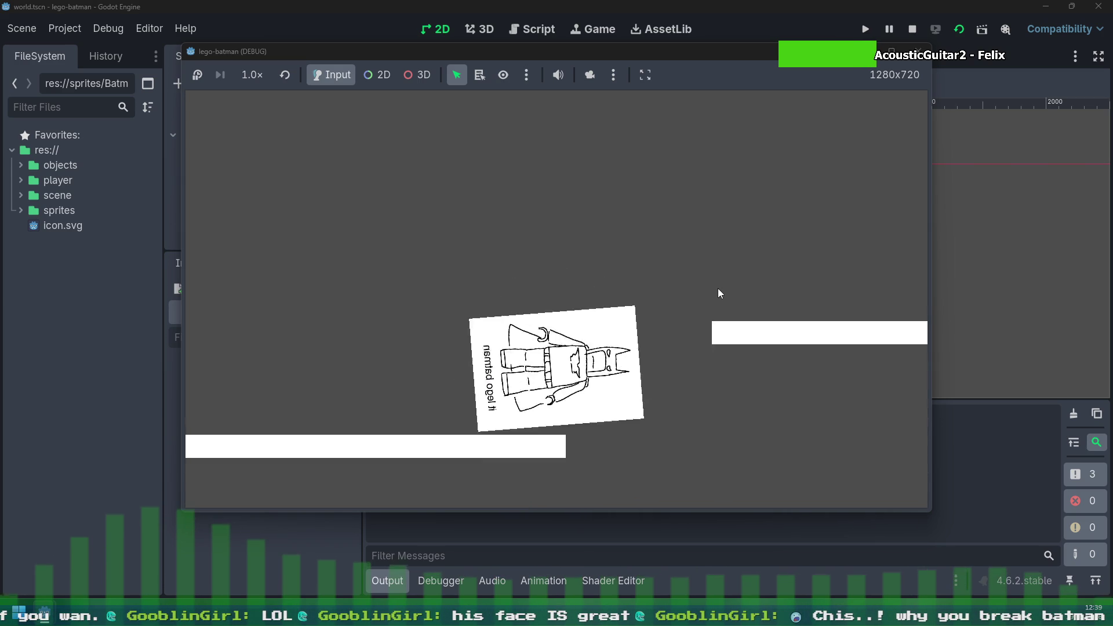
pyautogui.press('Right')
pyautogui.press('space')
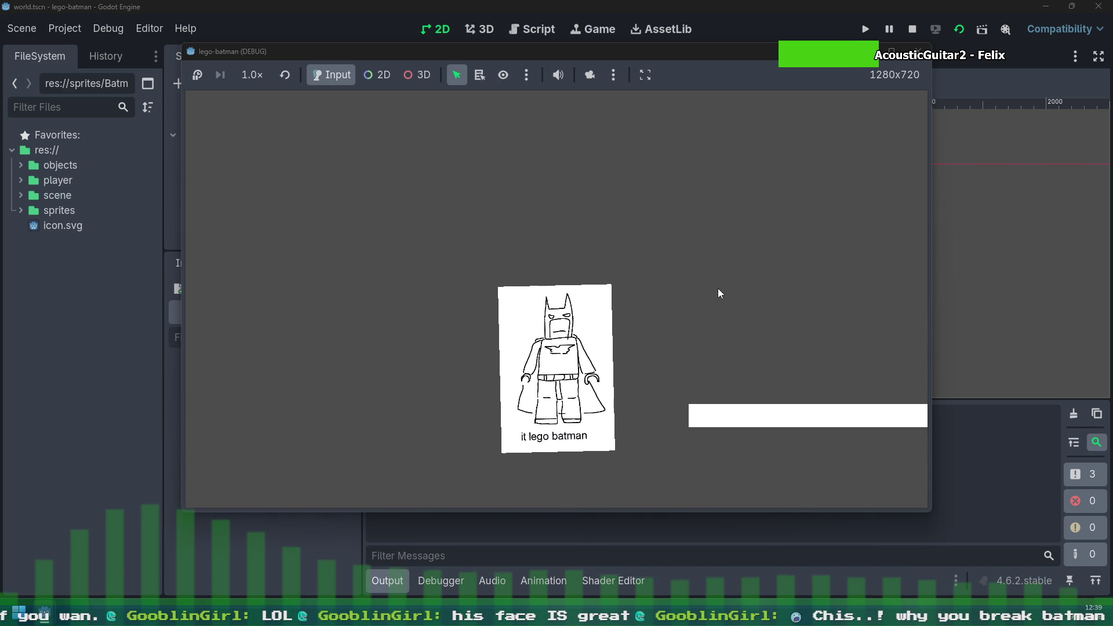
pyautogui.press('Left')
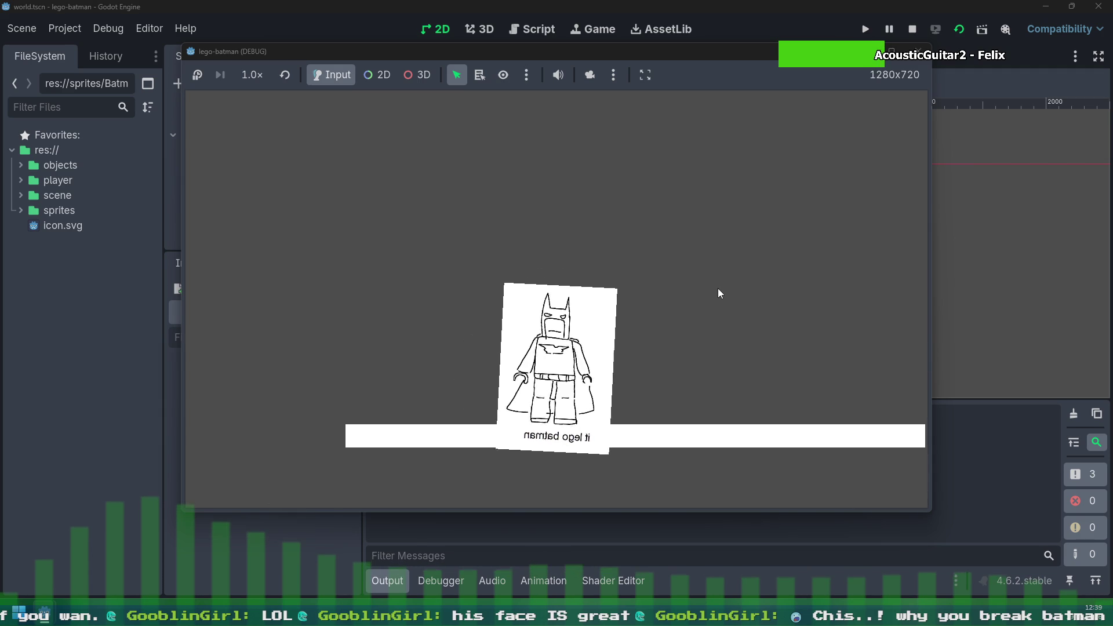
# - Stop the running game and look through the player, world and floor scenes, ending on player
pyautogui.click(918, 51)
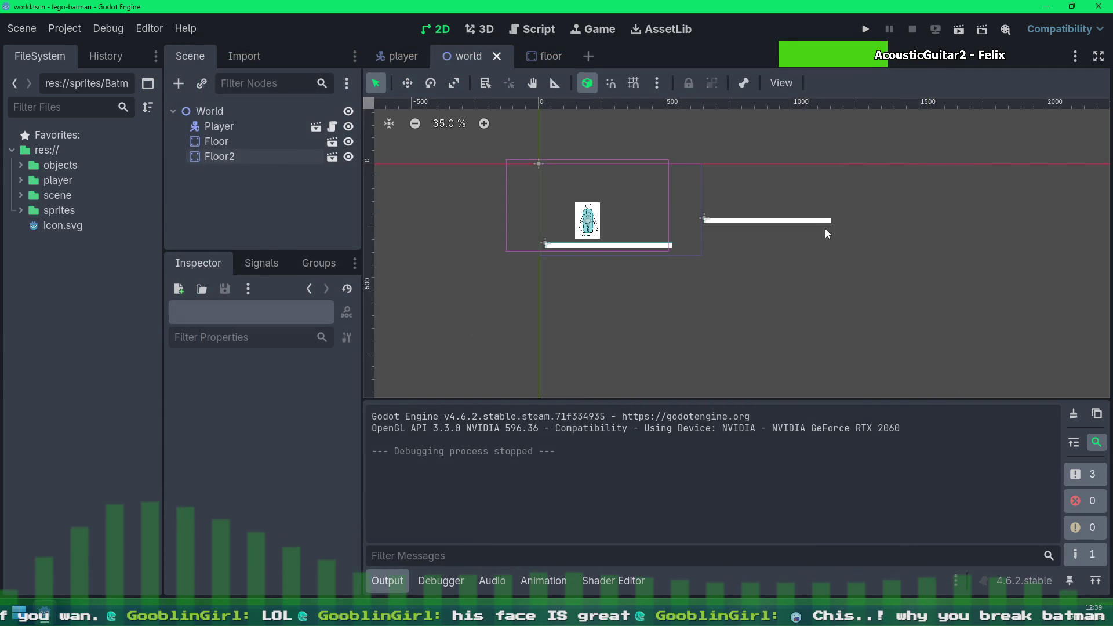
pyautogui.click(385, 58)
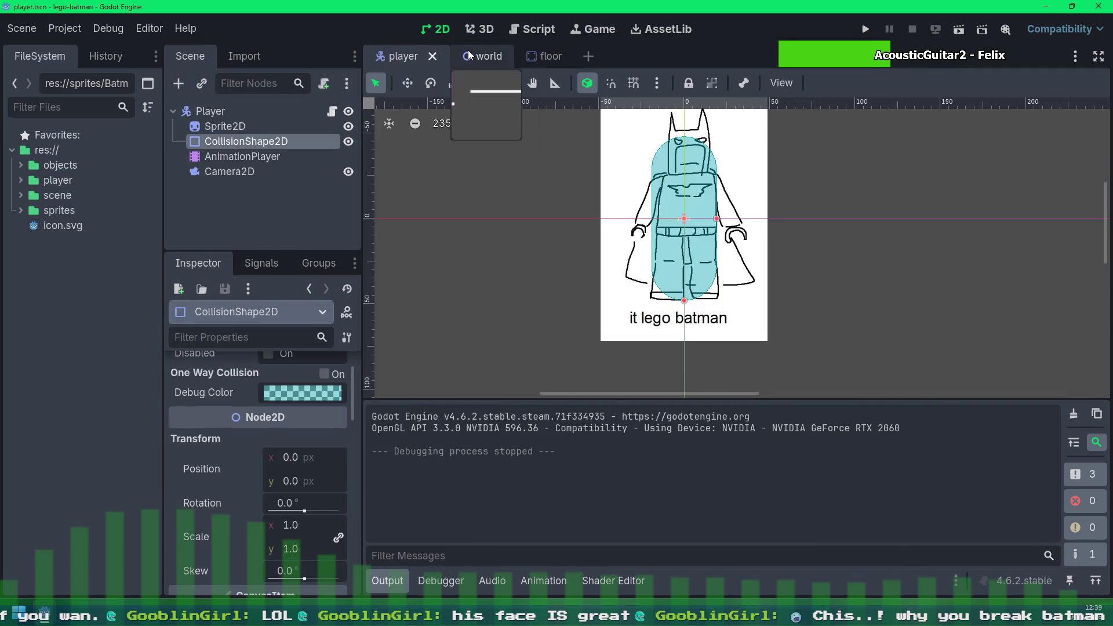
pyautogui.click(468, 53)
pyautogui.click(553, 57)
pyautogui.click(453, 53)
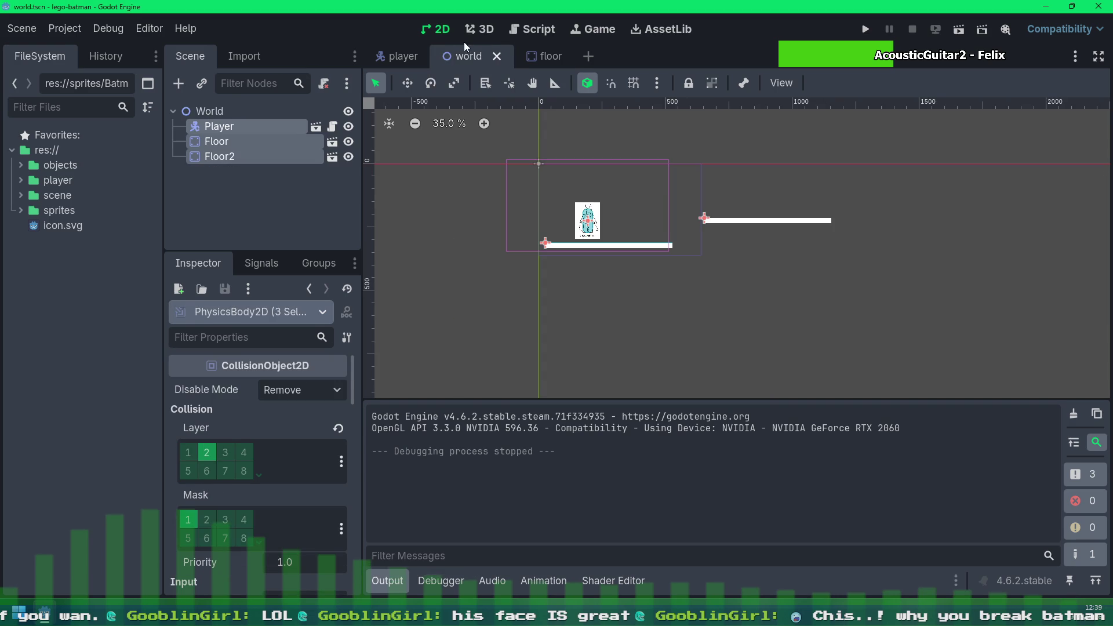
pyautogui.click(394, 55)
# - Disable the is_spinning track in the AnimationPlayer's spin animation
pyautogui.click(536, 29)
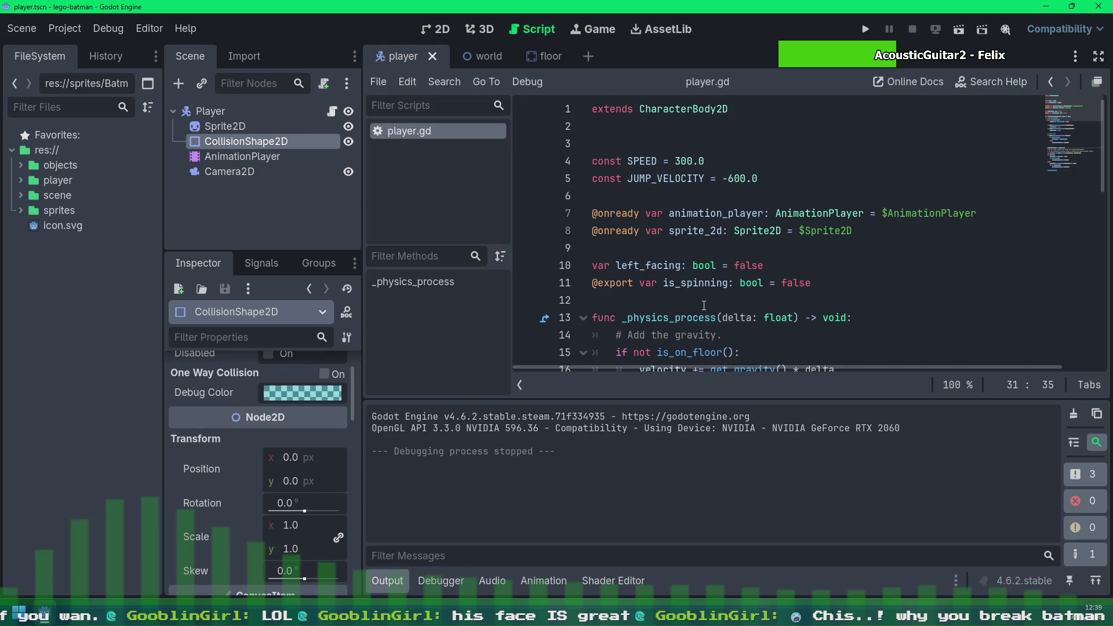
pyautogui.scroll(-3, 768, 224)
pyautogui.click(264, 171)
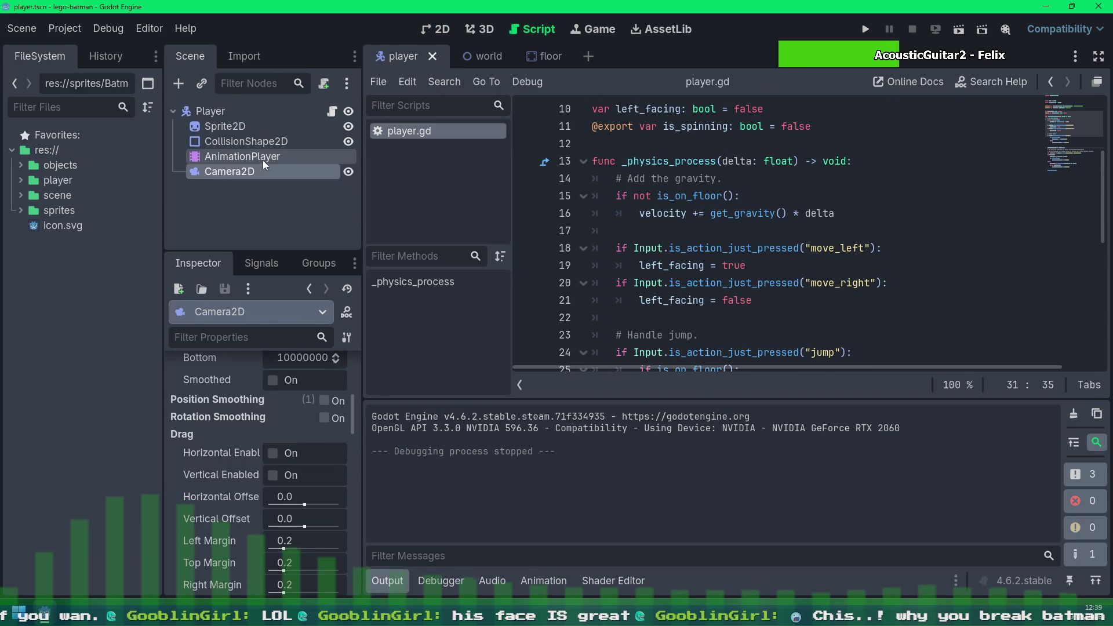
pyautogui.click(263, 159)
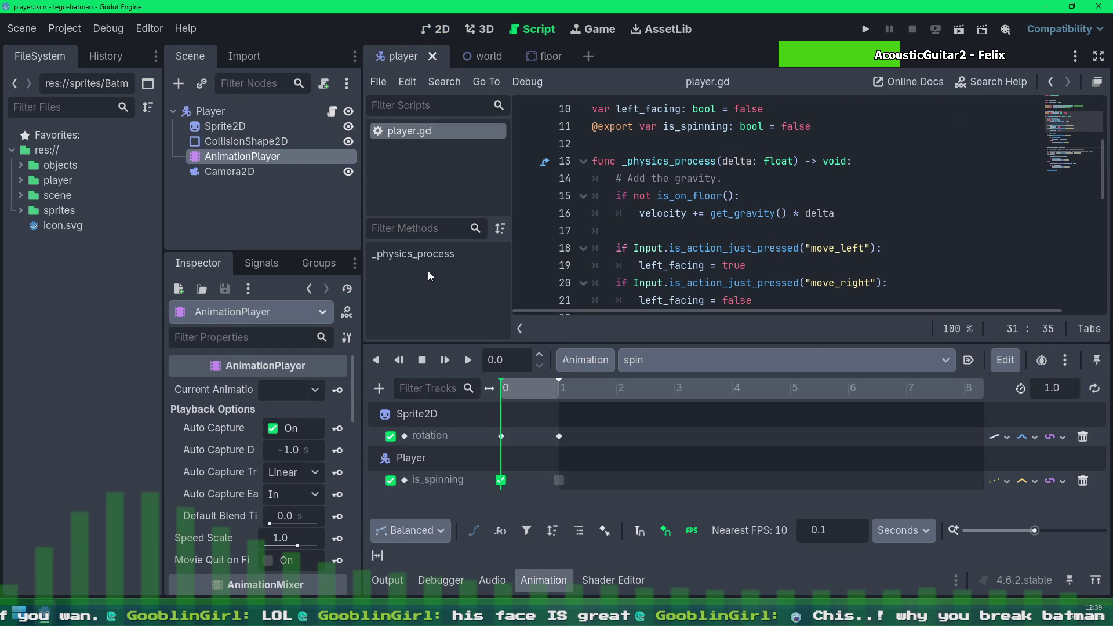
pyautogui.click(391, 480)
# - In player.gd, add an 'if is_on_floor():' condition on empty line 22
pyautogui.scroll(-8, 753, 232)
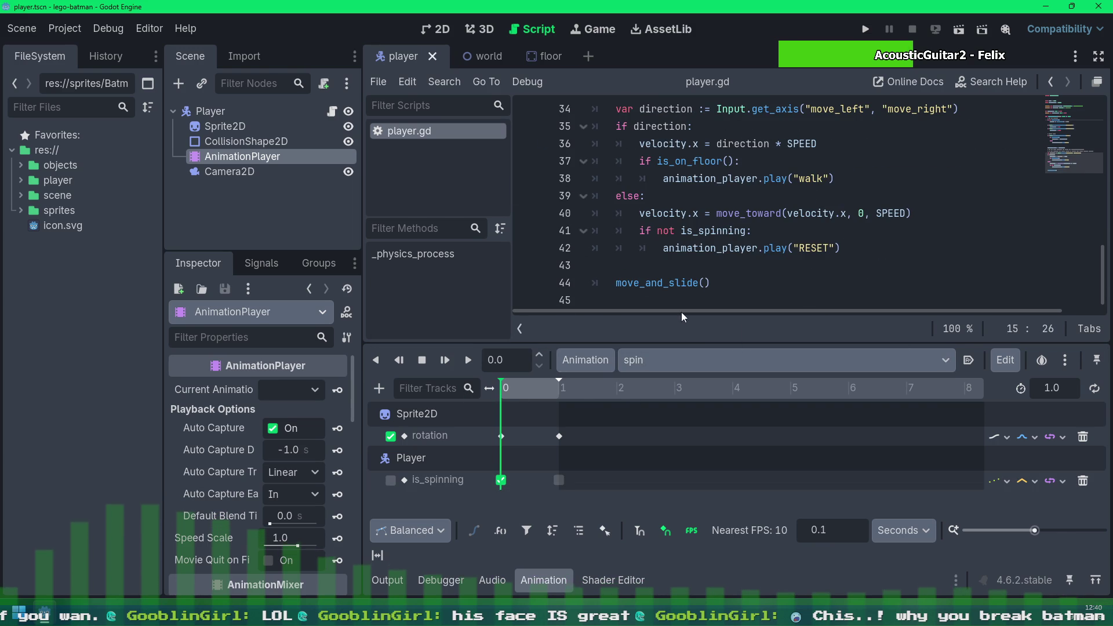
pyautogui.scroll(8, 849, 238)
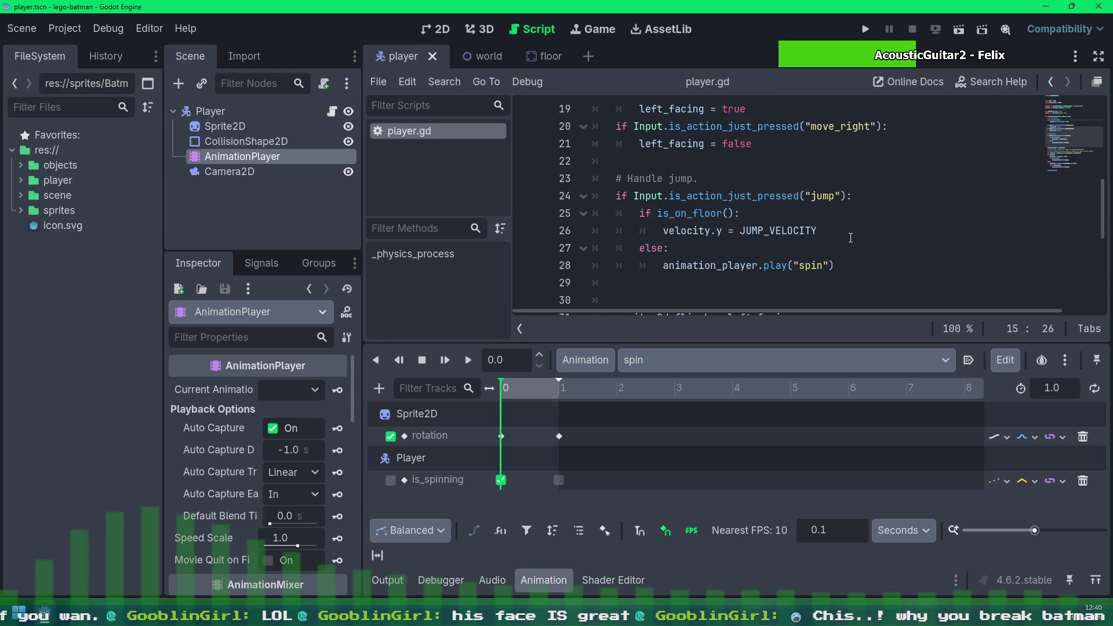
pyautogui.scroll(2, 855, 223)
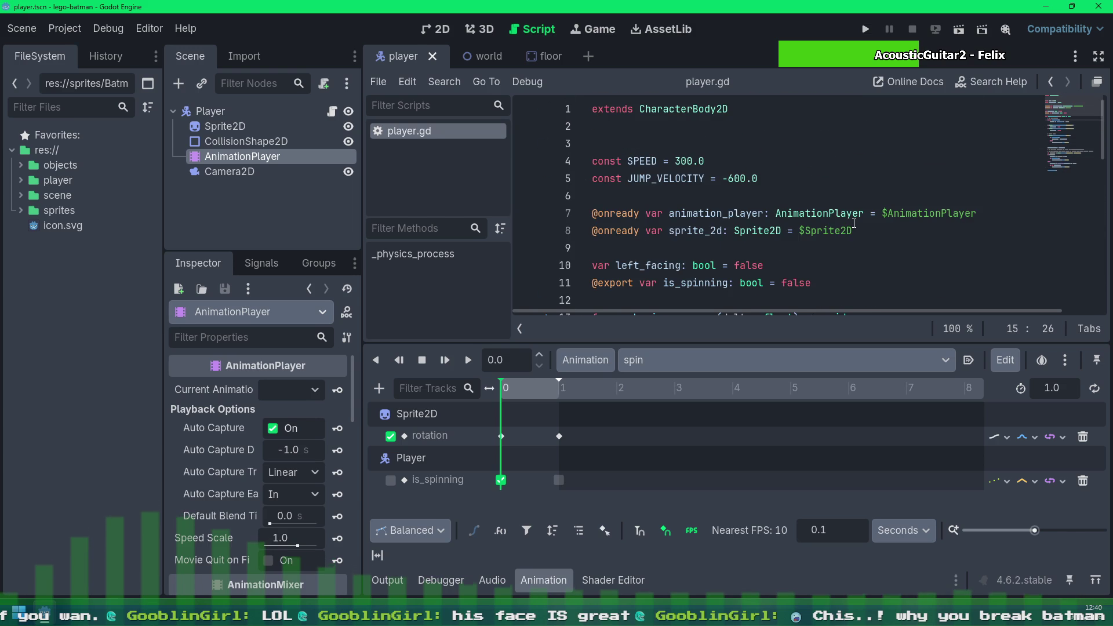
pyautogui.scroll(-5, 724, 226)
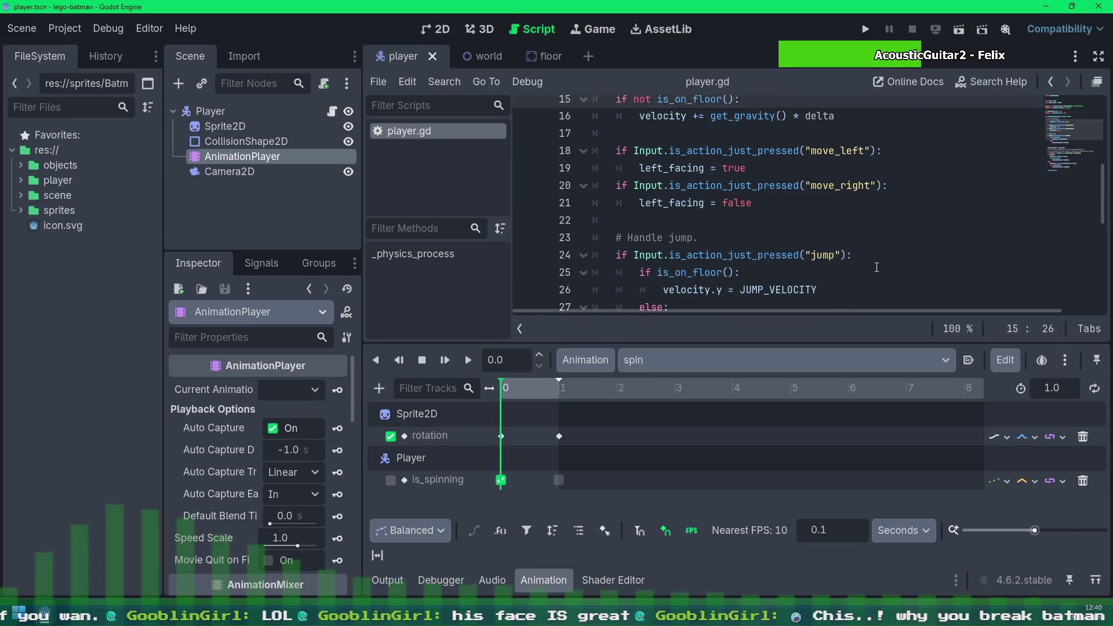
pyautogui.click(716, 214)
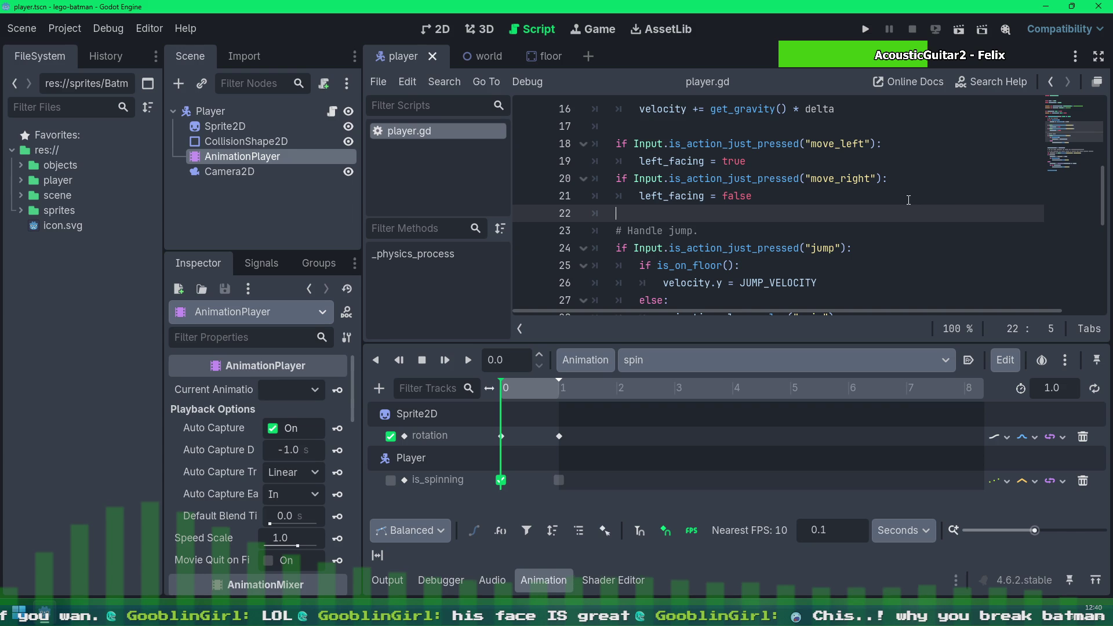
pyautogui.write('if is')
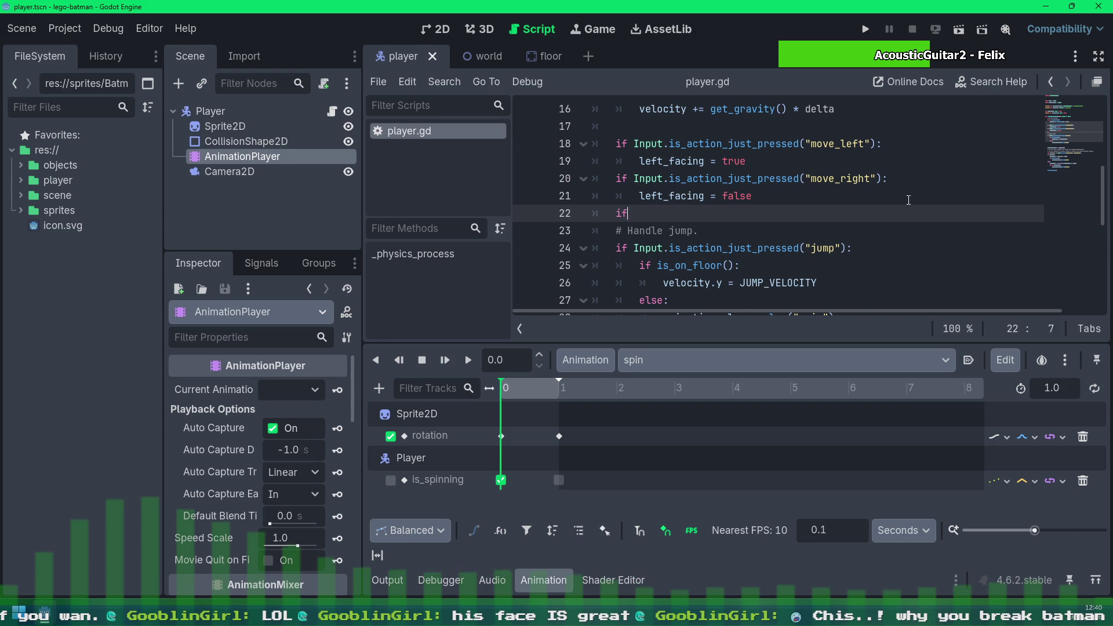
pyautogui.write('_o')
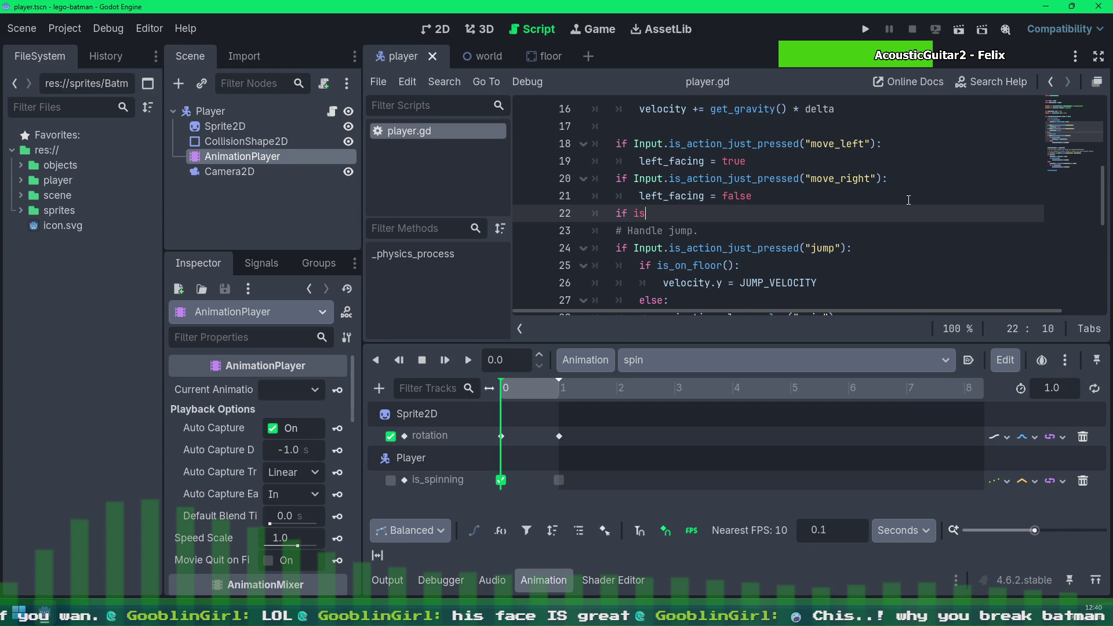
pyautogui.write('n_fl')
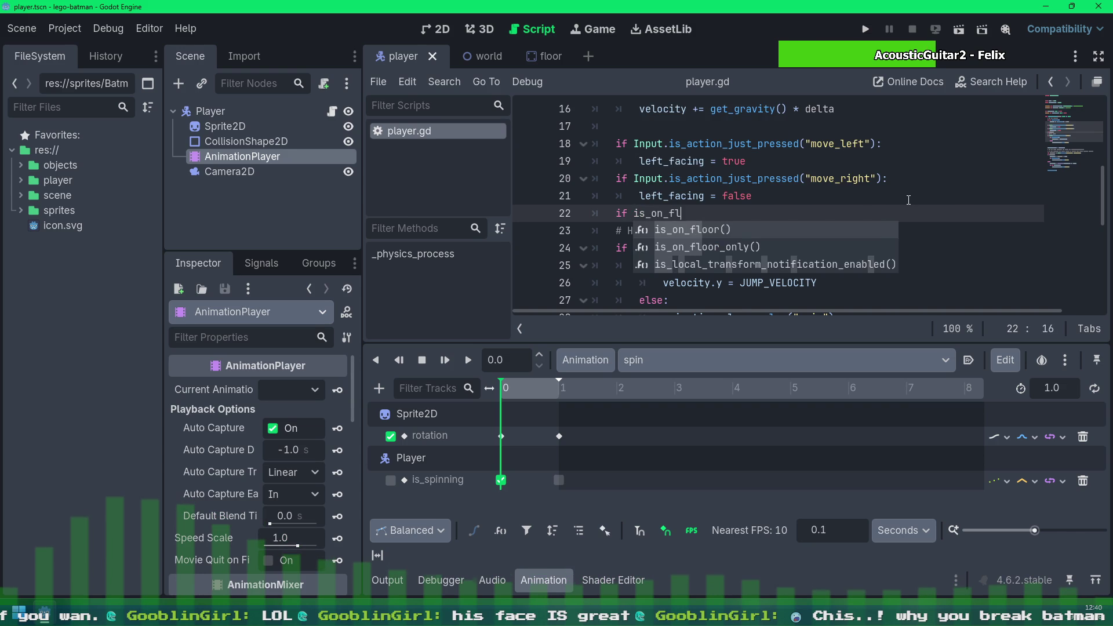
pyautogui.press('Return')
pyautogui.write(':')
pyautogui.press('Return')
# - Set is_spinning = false inside the is_on_floor() block
pyautogui.write('spi')
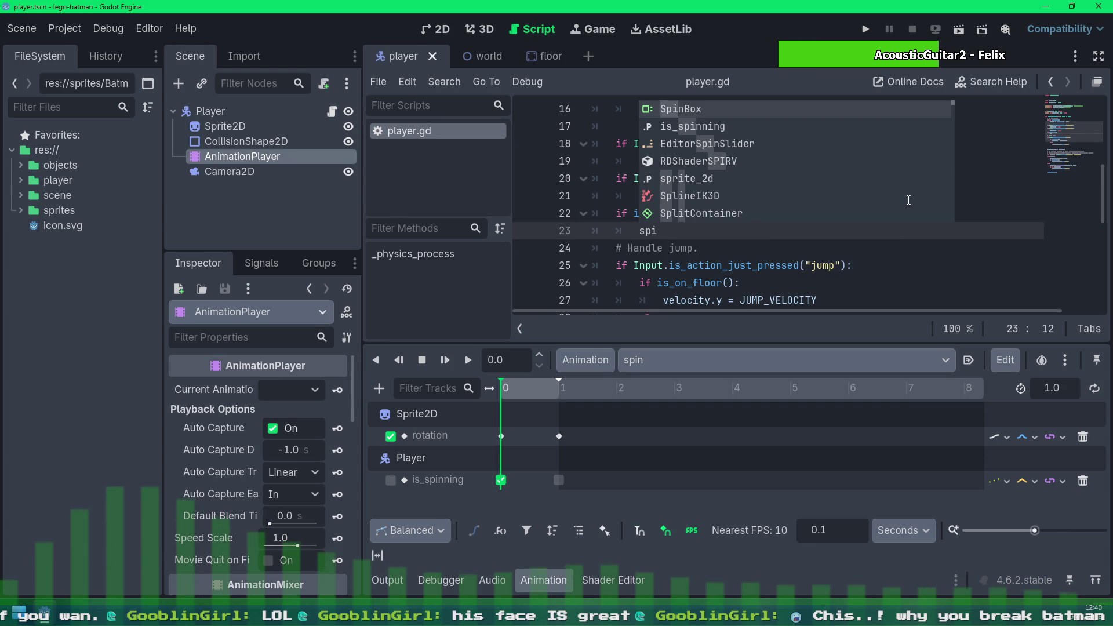
pyautogui.press('BackSpace')
pyautogui.press('BackSpace')
pyautogui.write('s_sp')
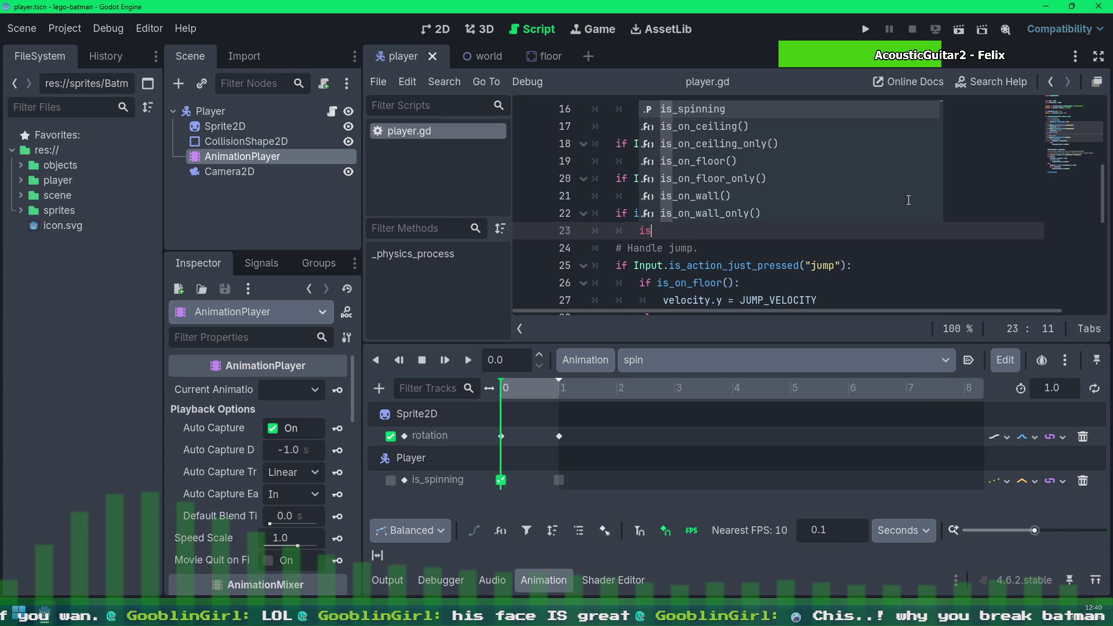
pyautogui.press('Return')
pyautogui.write('fa')
pyautogui.press('Return')
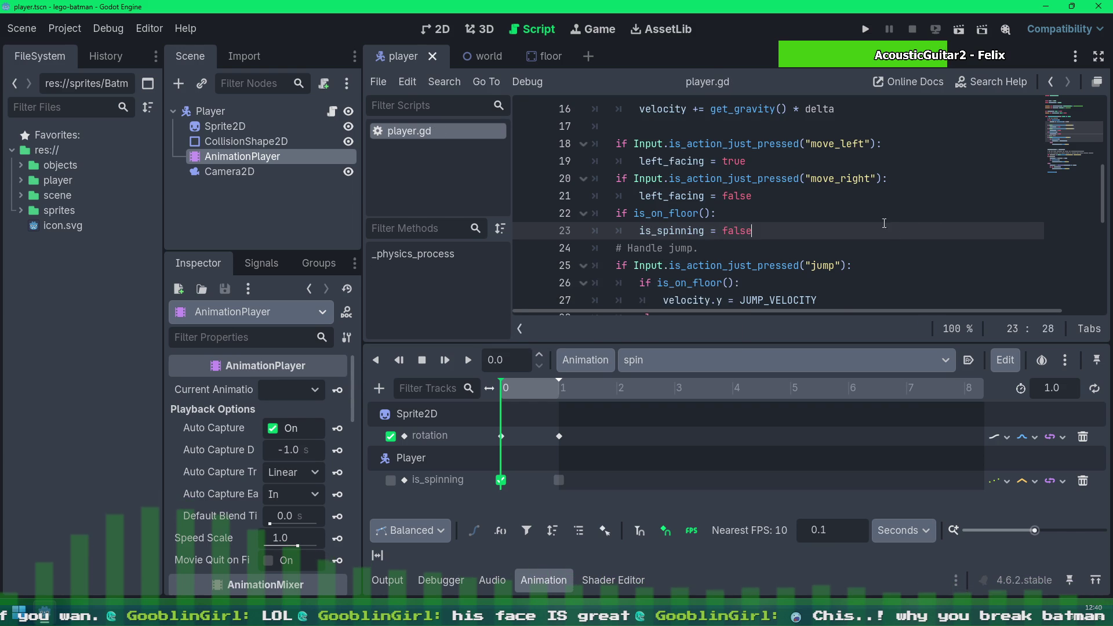
# - Add an is_spinning = true line right after the animation_player.play("spin") call
pyautogui.scroll(1, 879, 218)
pyautogui.scroll(-4, 869, 197)
pyautogui.click(854, 164)
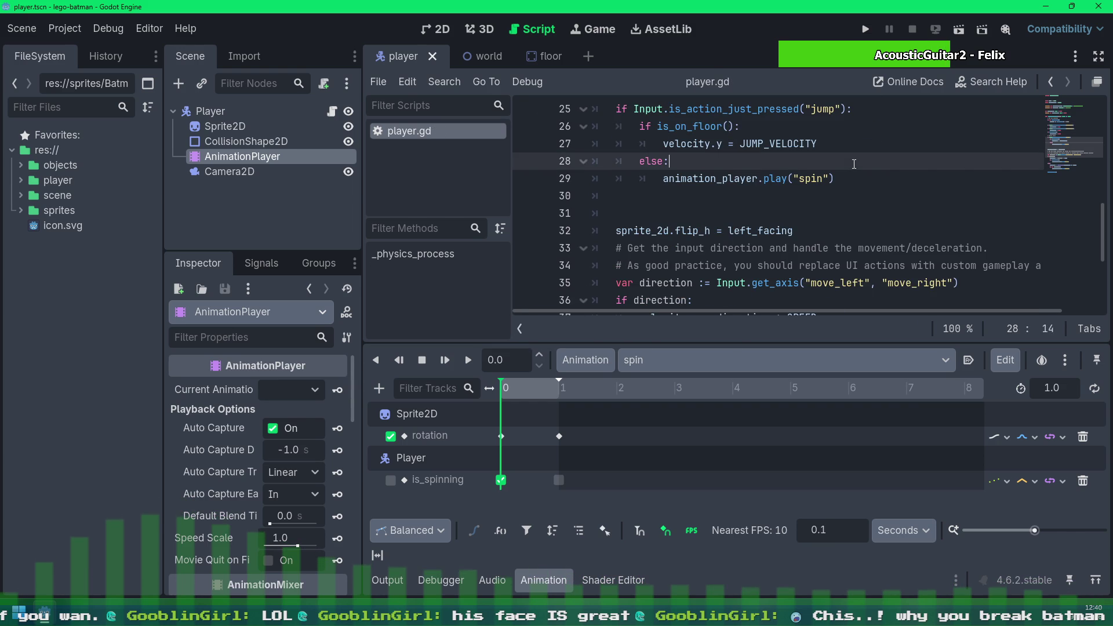
pyautogui.press('Return')
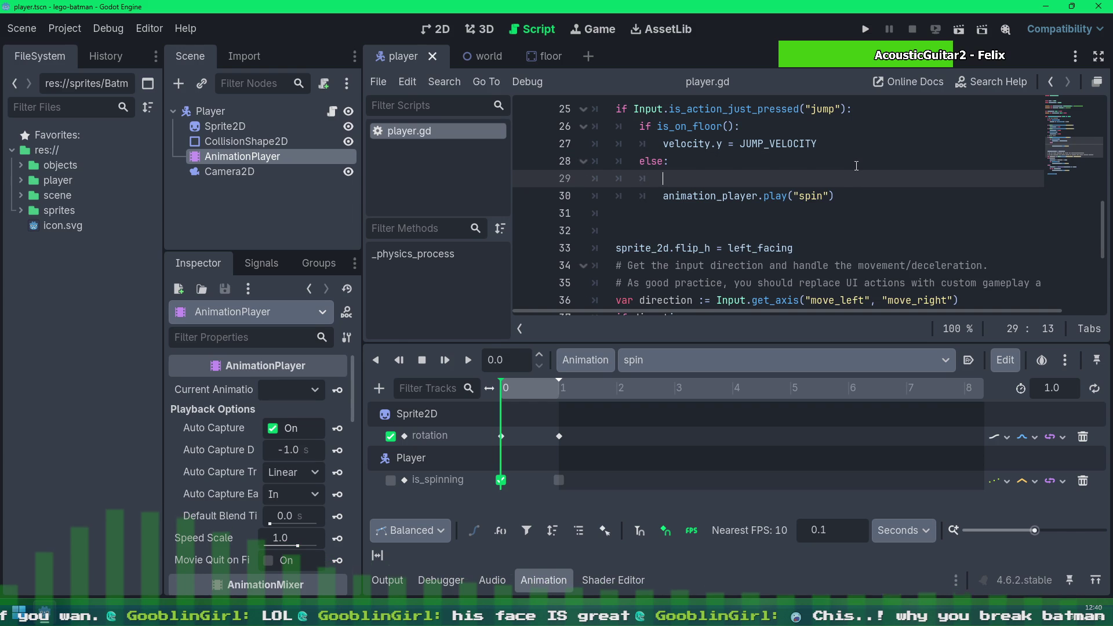
pyautogui.press('BackSpace')
pyautogui.press('BackSpace')
pyautogui.press('BackSpace')
pyautogui.press('Down')
pyautogui.press('End')
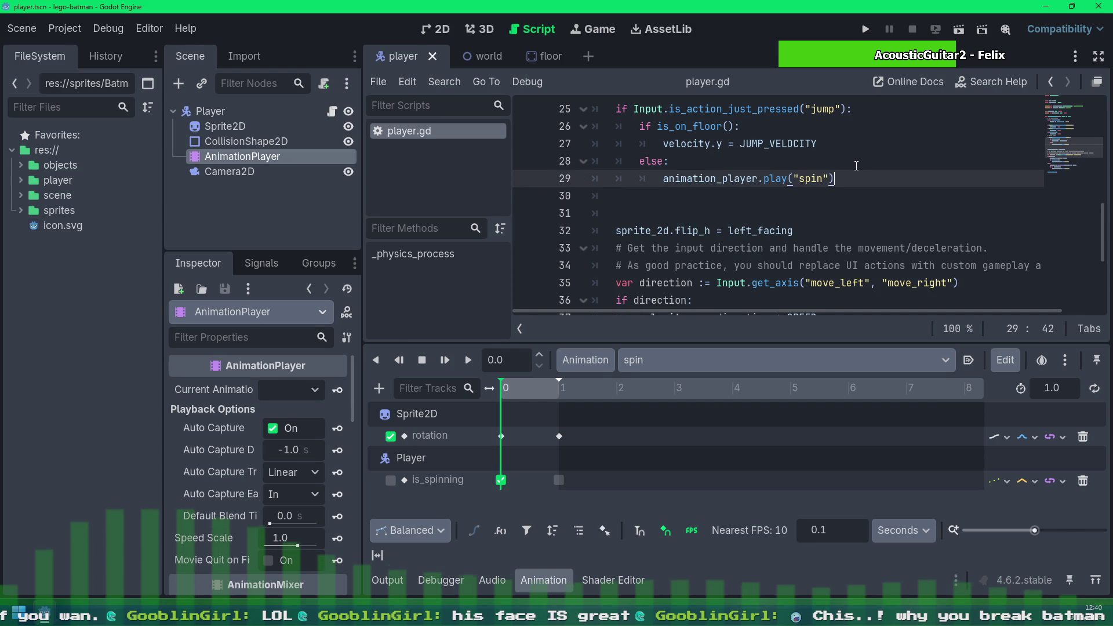
pyautogui.press('Return')
pyautogui.write('is_s')
pyautogui.press('Return')
pyautogui.write('transform')
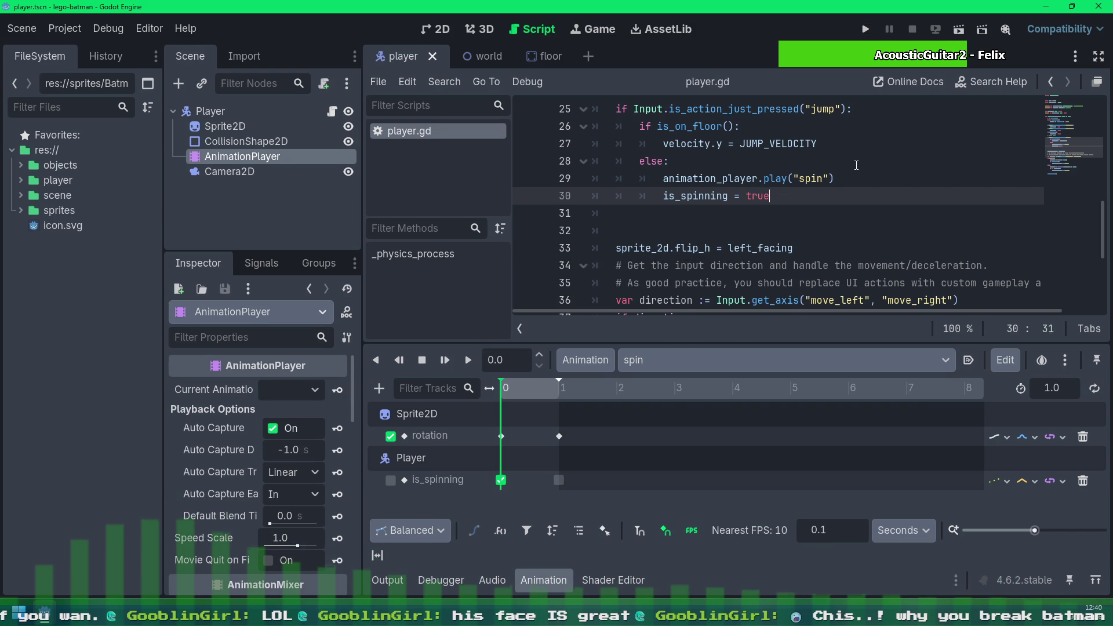
pyautogui.scroll(-3, 856, 166)
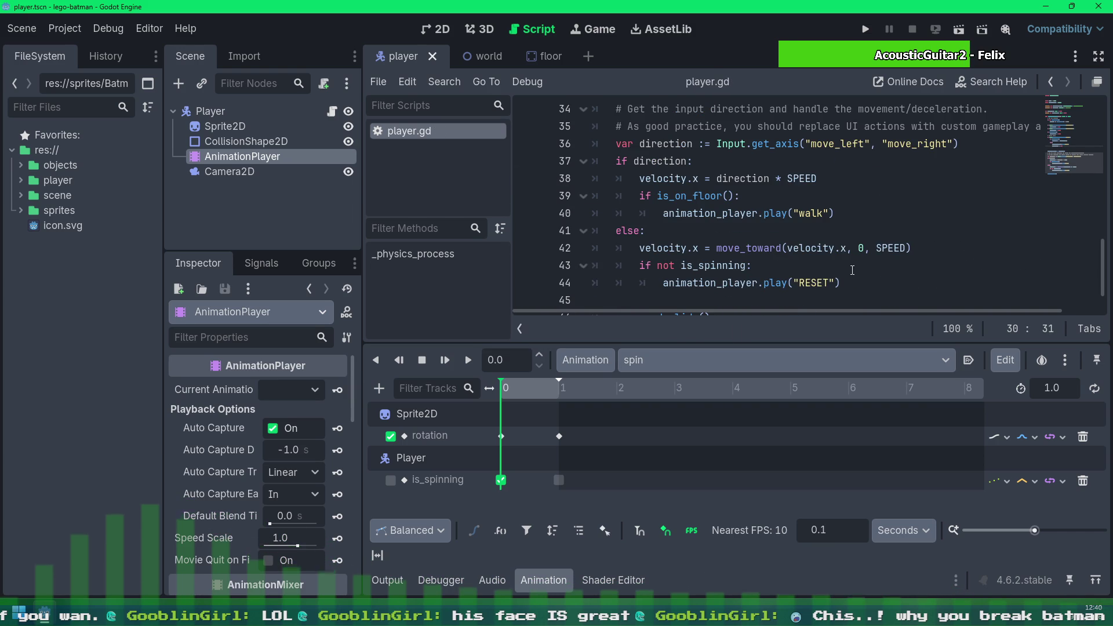
pyautogui.scroll(5, 906, 255)
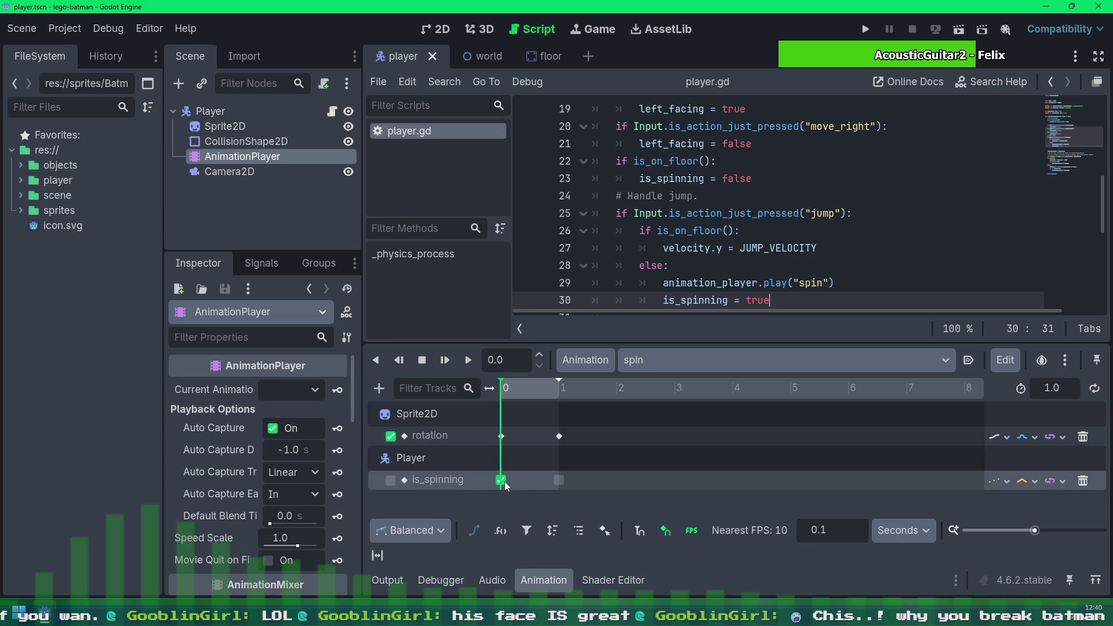
# - Re-enable the is_spinning track and delete its key at time 0 in the spin animation
pyautogui.click(390, 480)
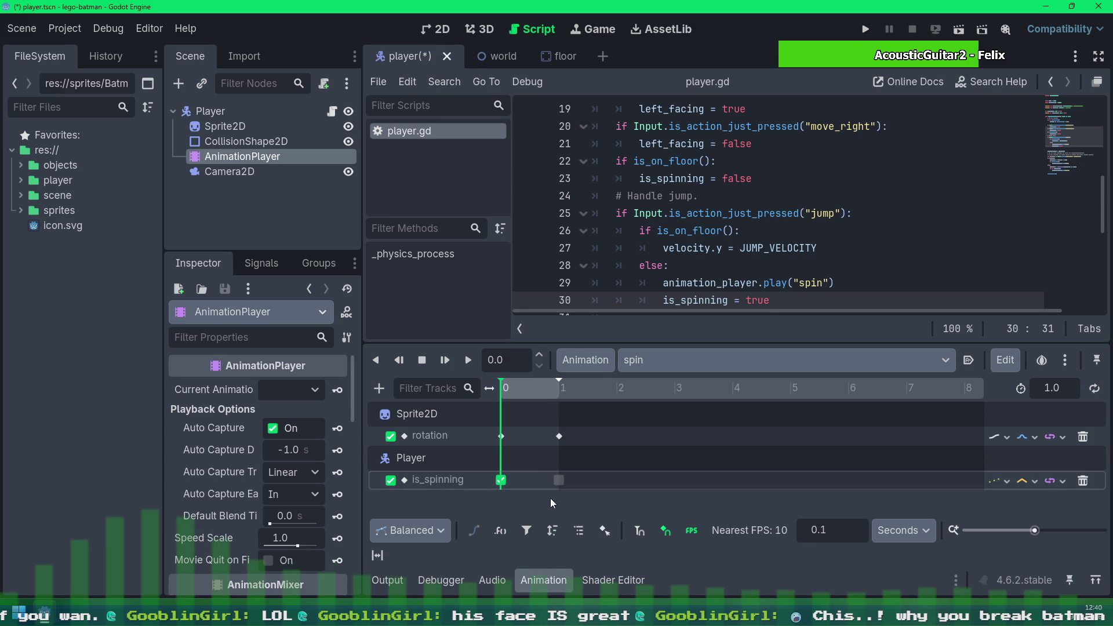
pyautogui.click(501, 480)
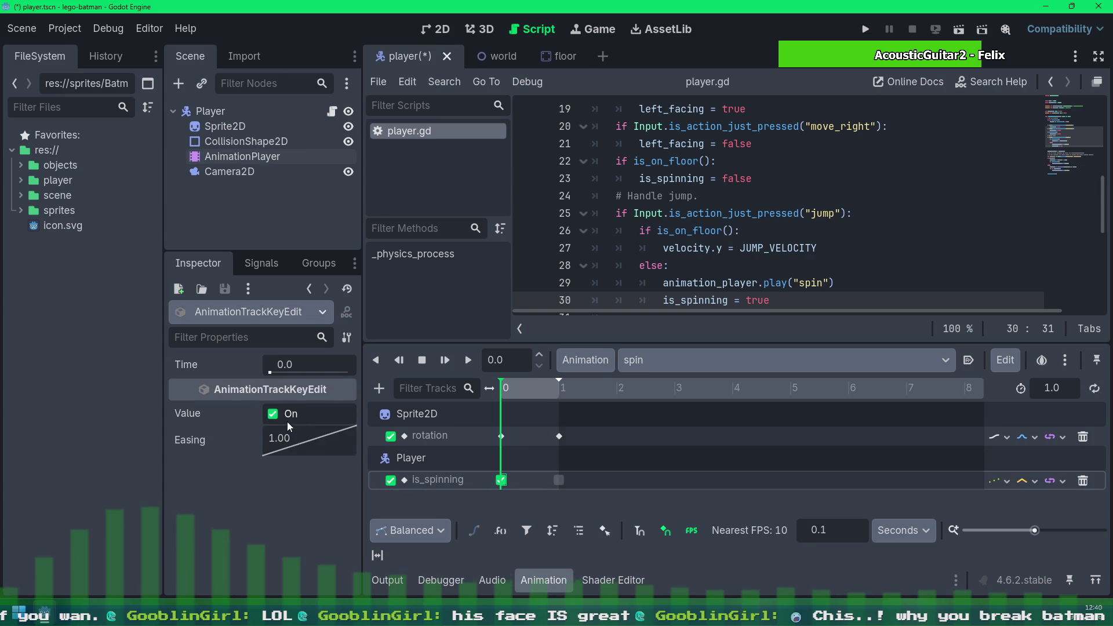
pyautogui.rightClick(502, 481)
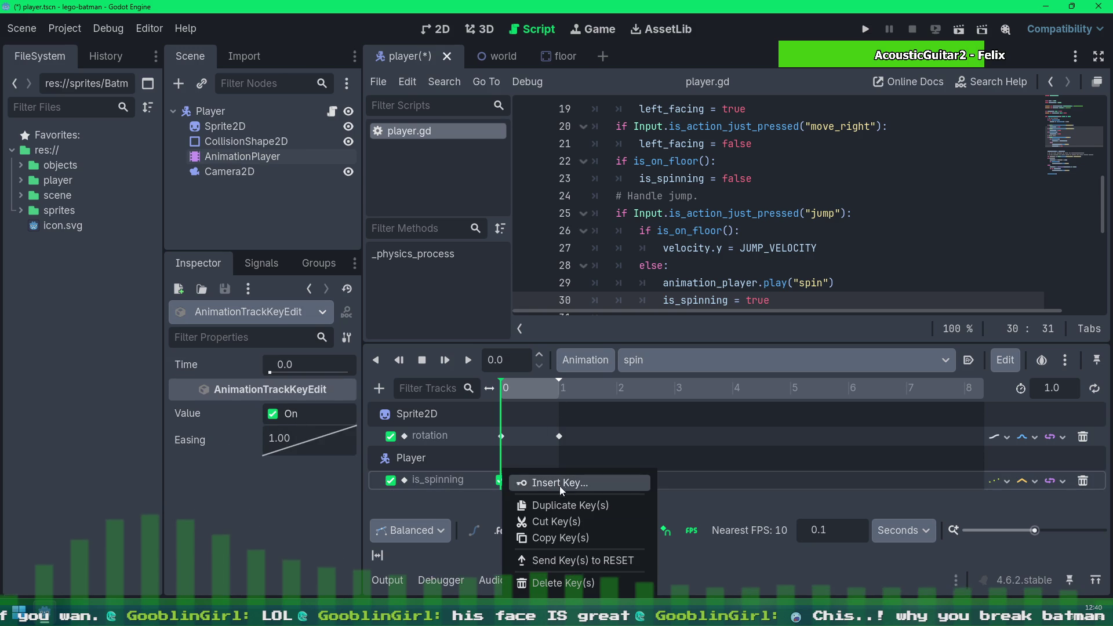
pyautogui.click(579, 582)
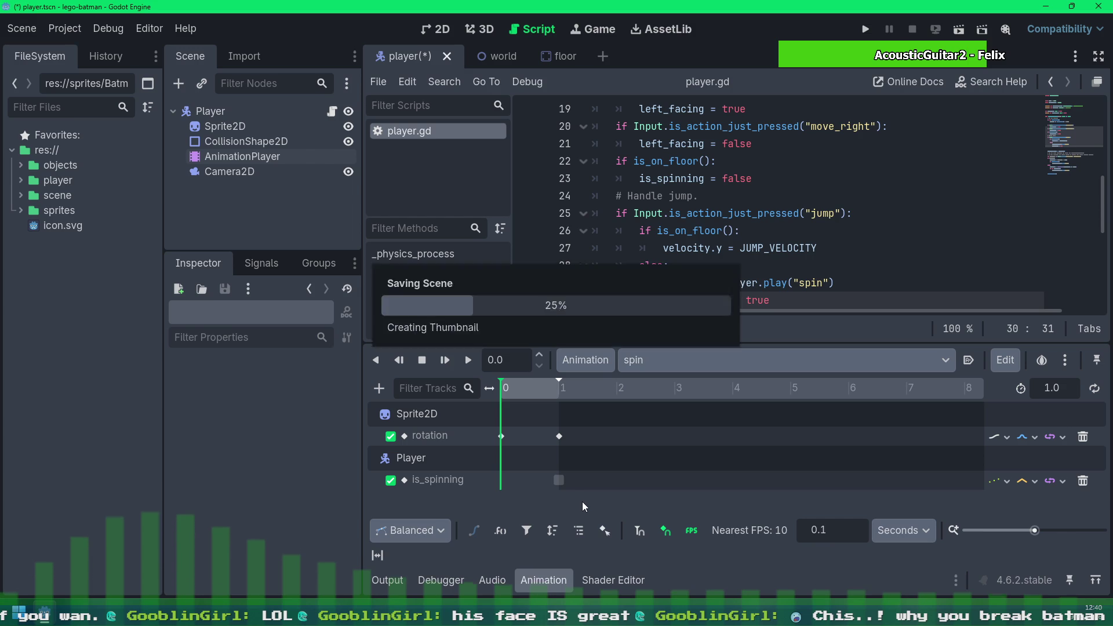
# - Save the player scene and switch to the world scene
pyautogui.hotkey('ctrl', 's')
pyautogui.click(907, 256)
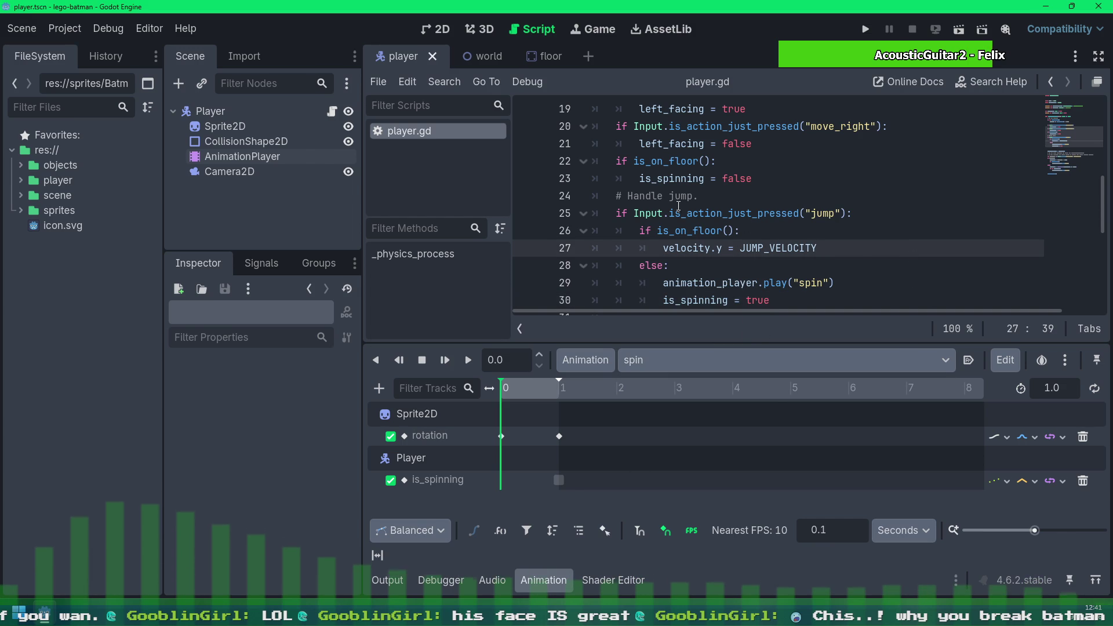
pyautogui.click(482, 56)
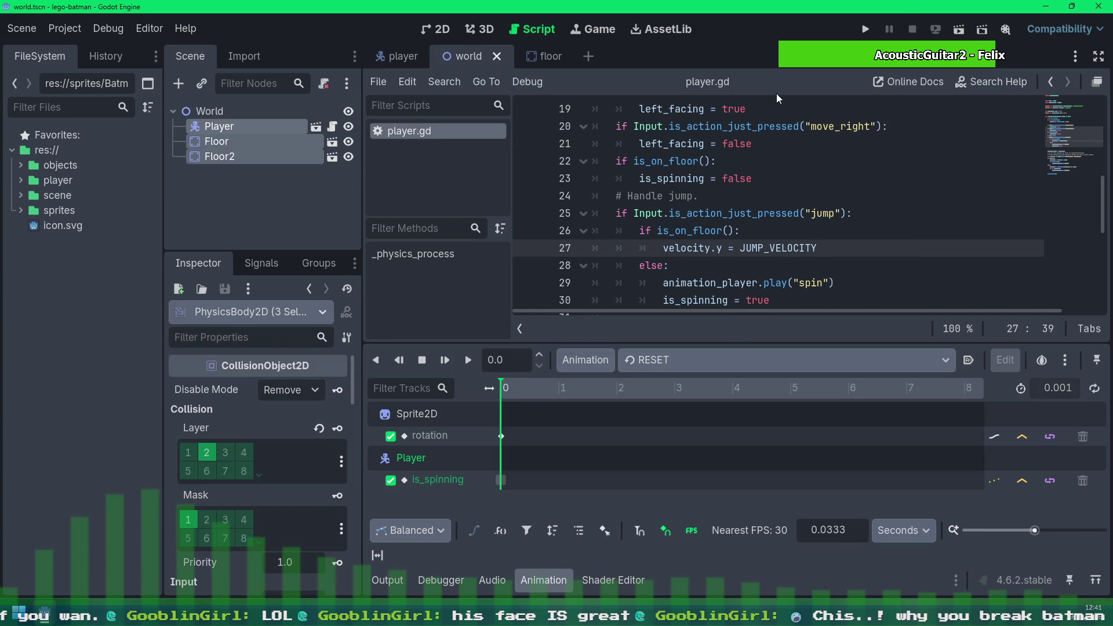
# - Run the world scene and walk Batman right and left, checking he flips to face each way
pyautogui.click(959, 29)
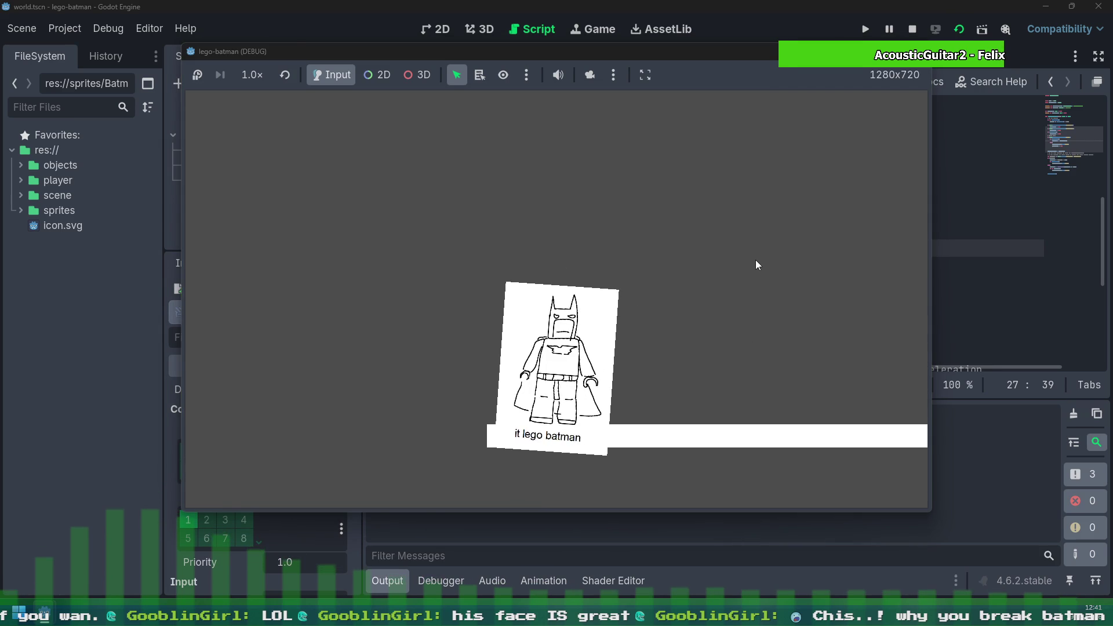
pyautogui.press('Right')
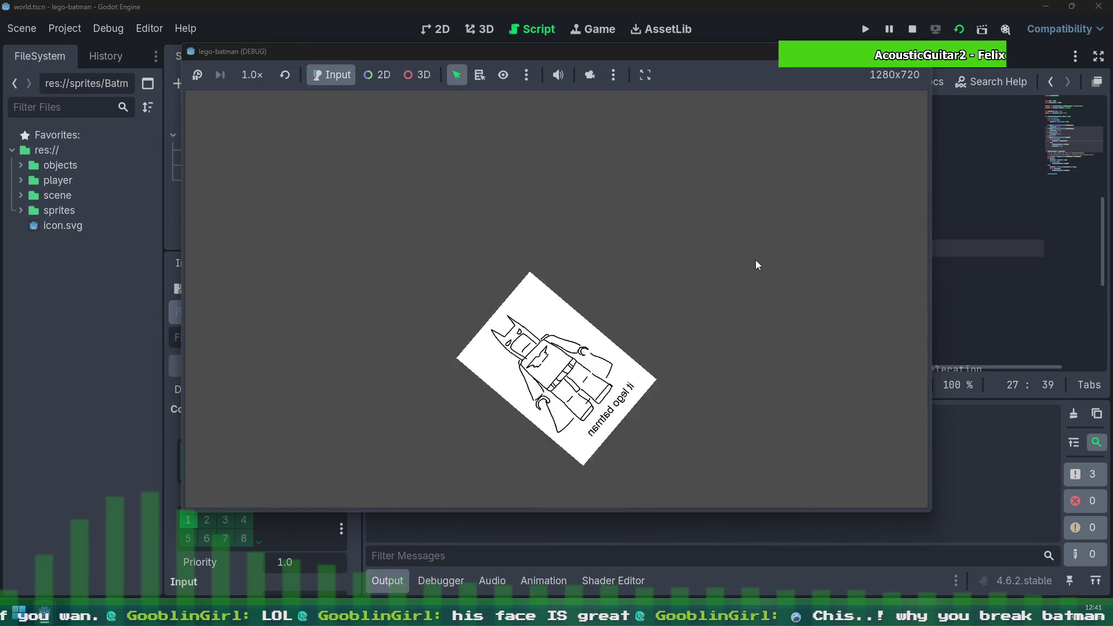
pyautogui.press('Left')
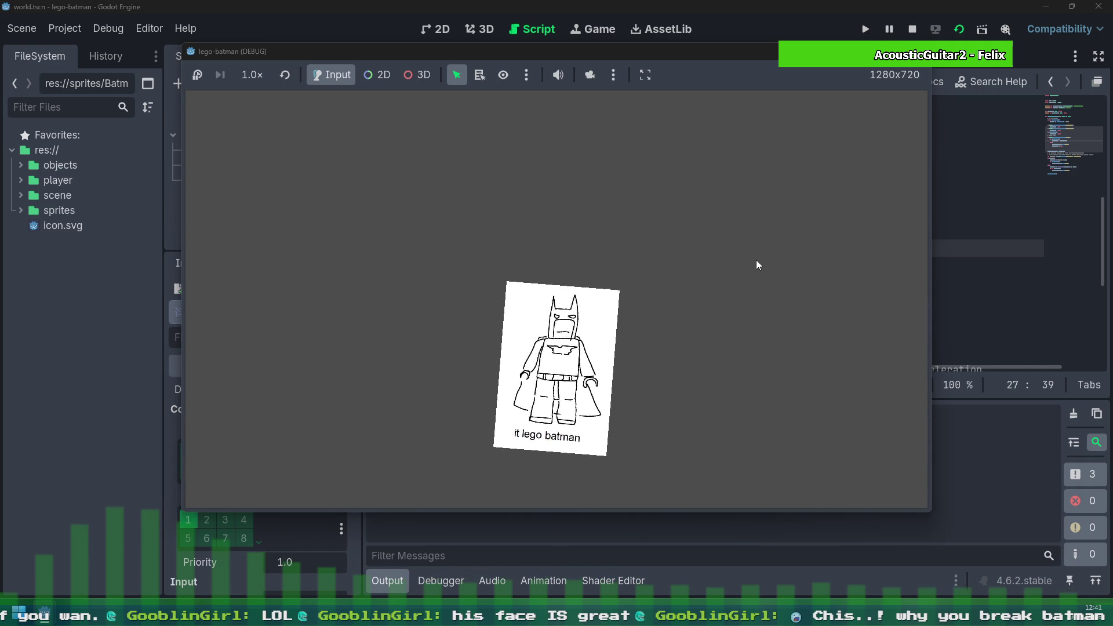
pyautogui.press('Left')
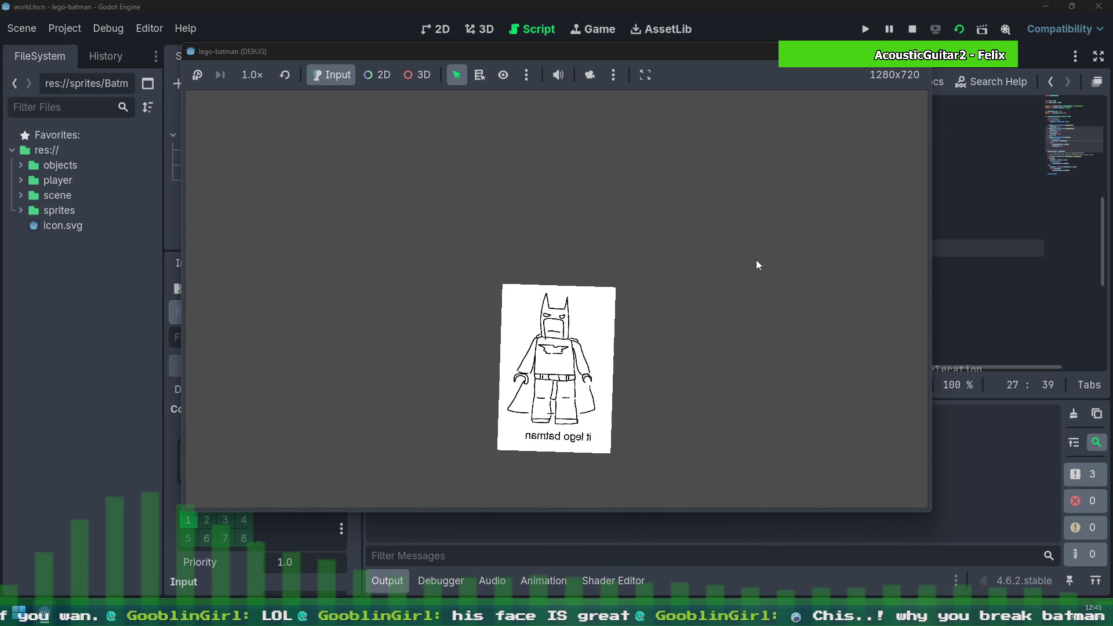
pyautogui.press('Right')
pyautogui.press('Left')
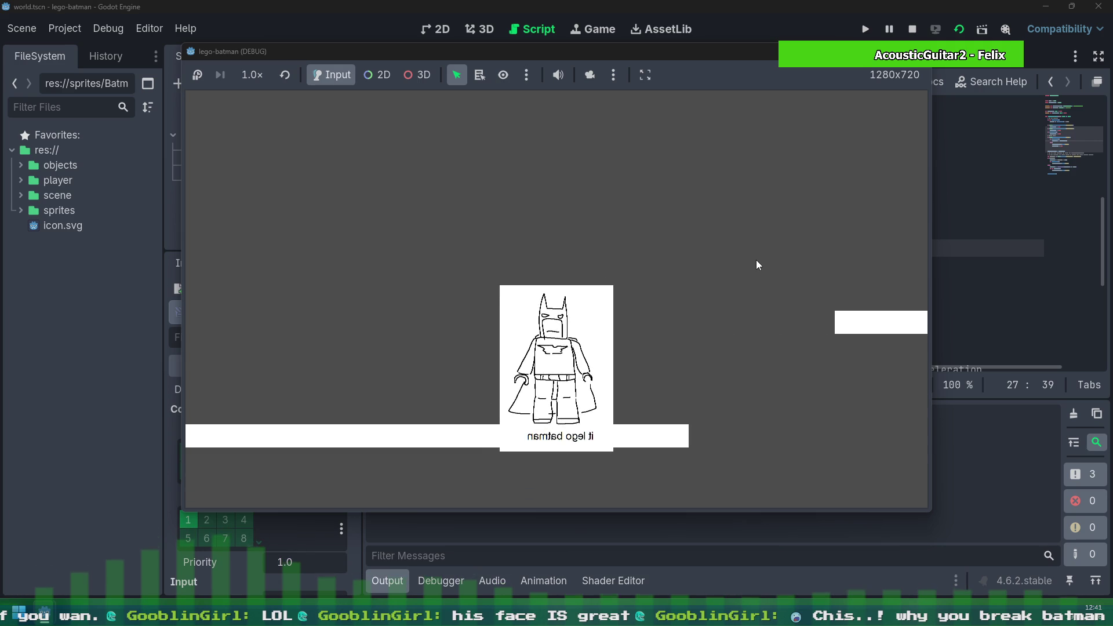
pyautogui.press('Right')
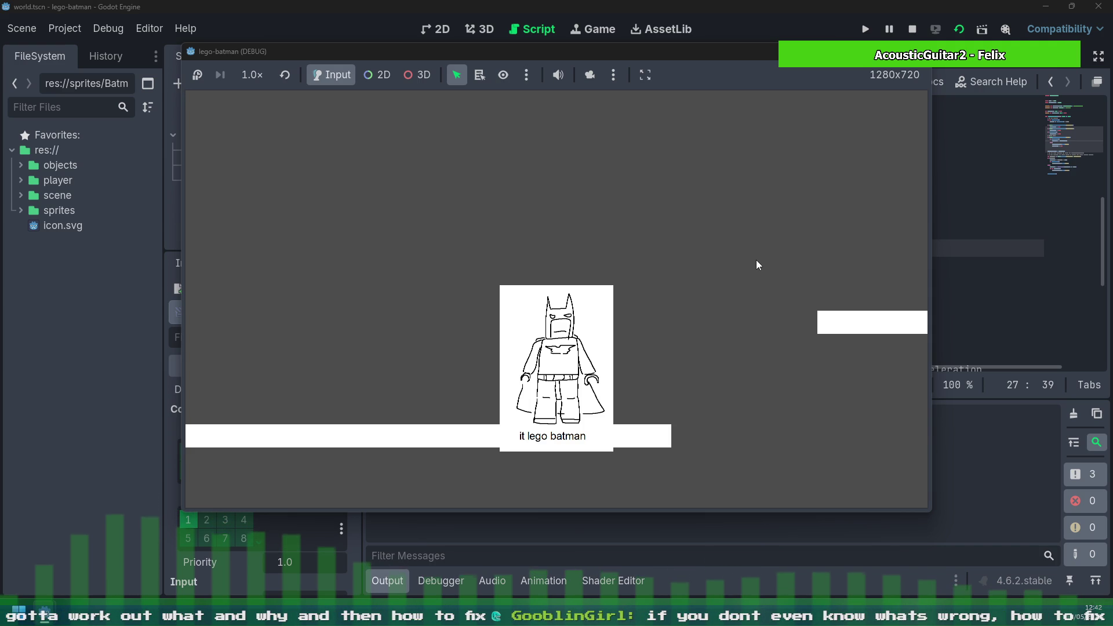
# - Double jump so Batman spins, then walk him left and right along the floor
pyautogui.press('space')
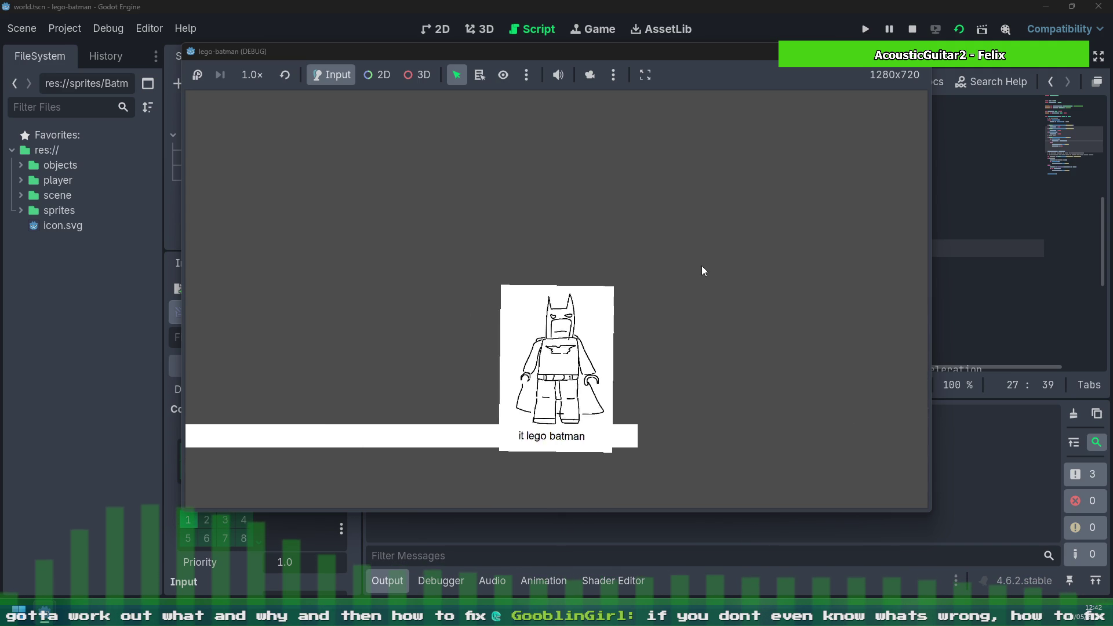
pyautogui.press('Left')
pyautogui.press('Right')
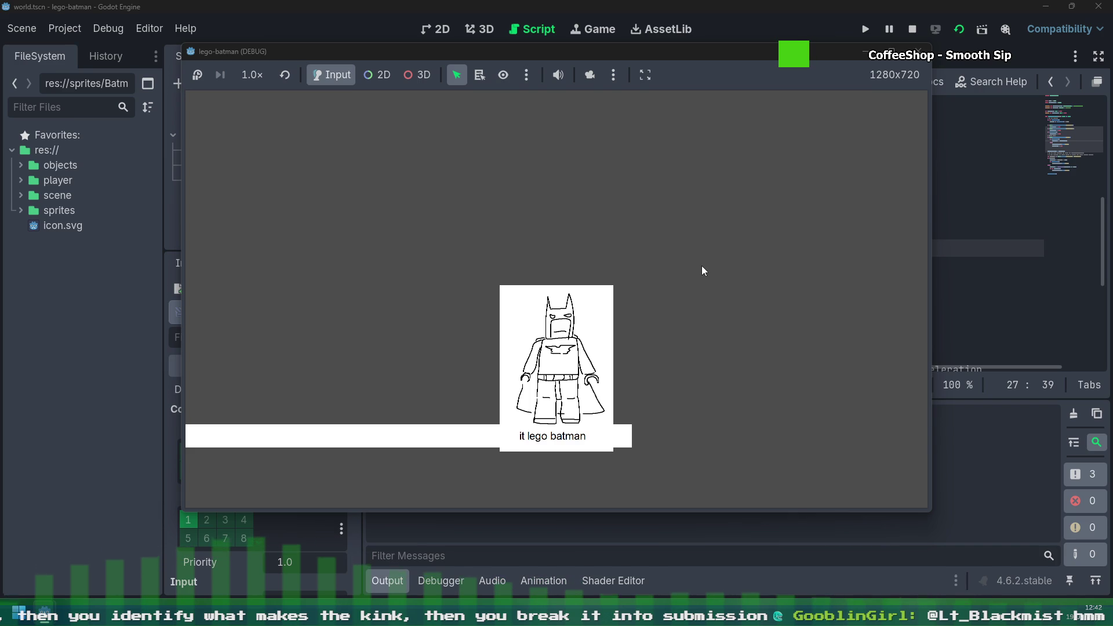
pyautogui.press('Left')
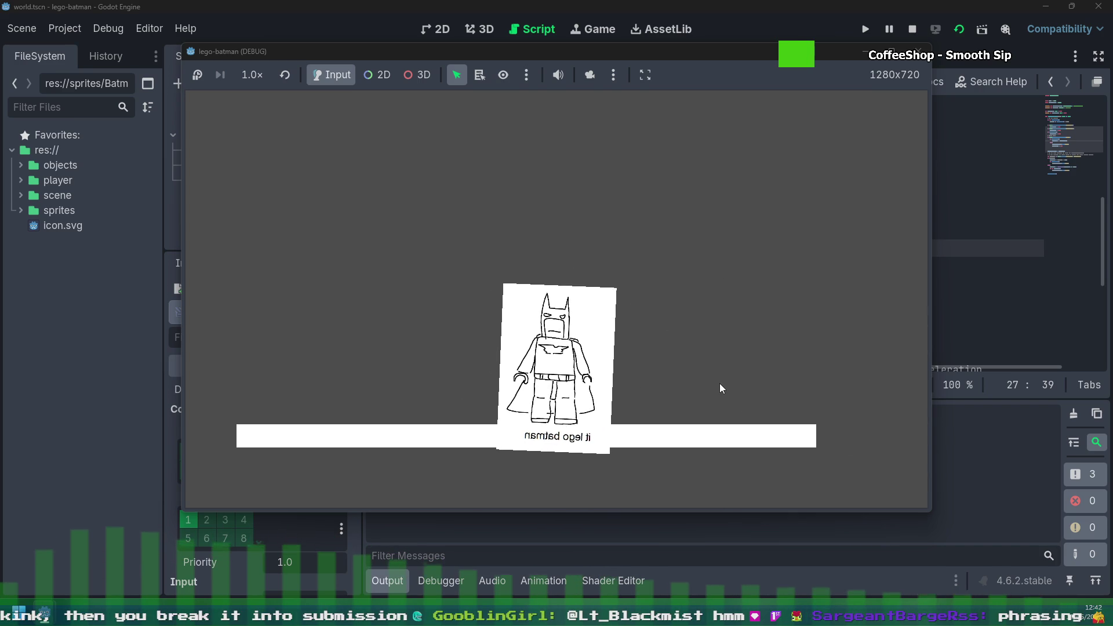
pyautogui.press('Right')
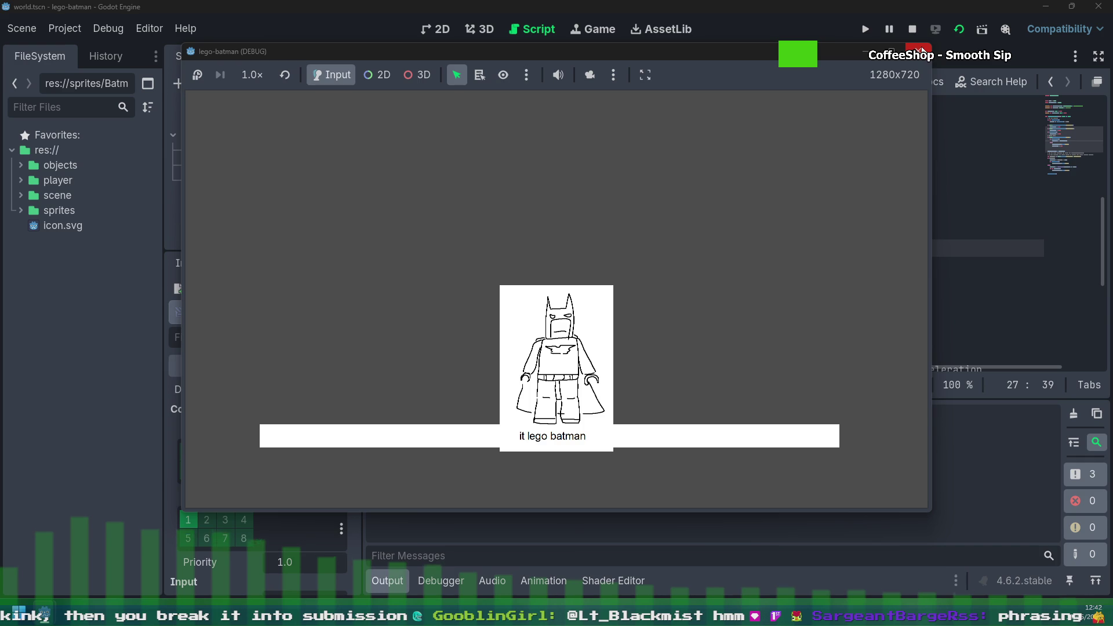
# - Stop the game, switch to the 2D view, and select the floor scene's CollisionShape2D
pyautogui.click(917, 51)
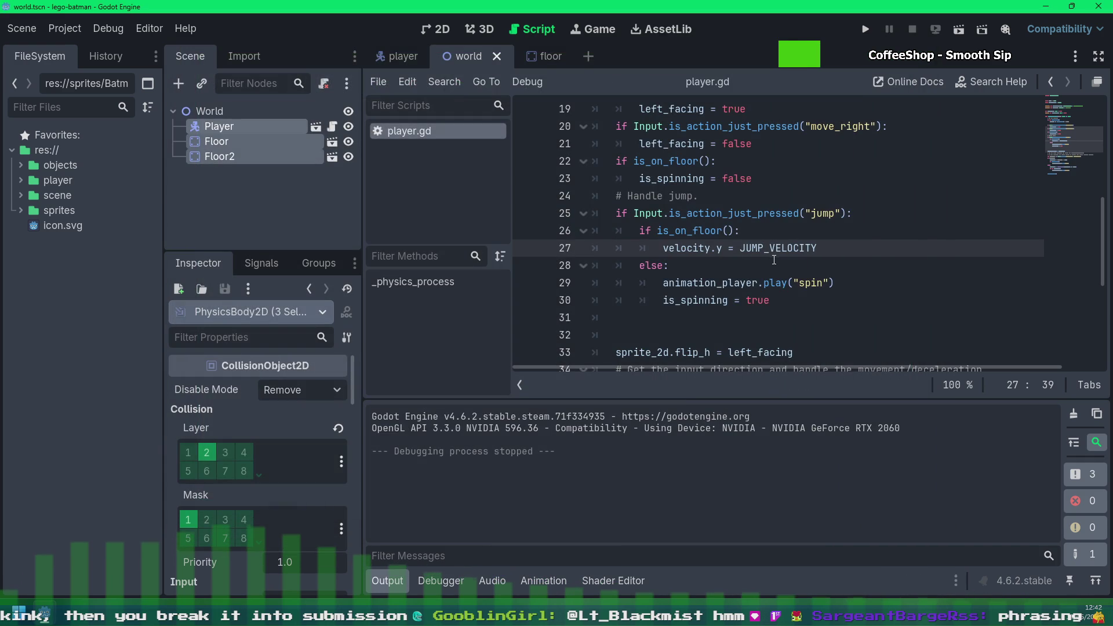
pyautogui.click(408, 56)
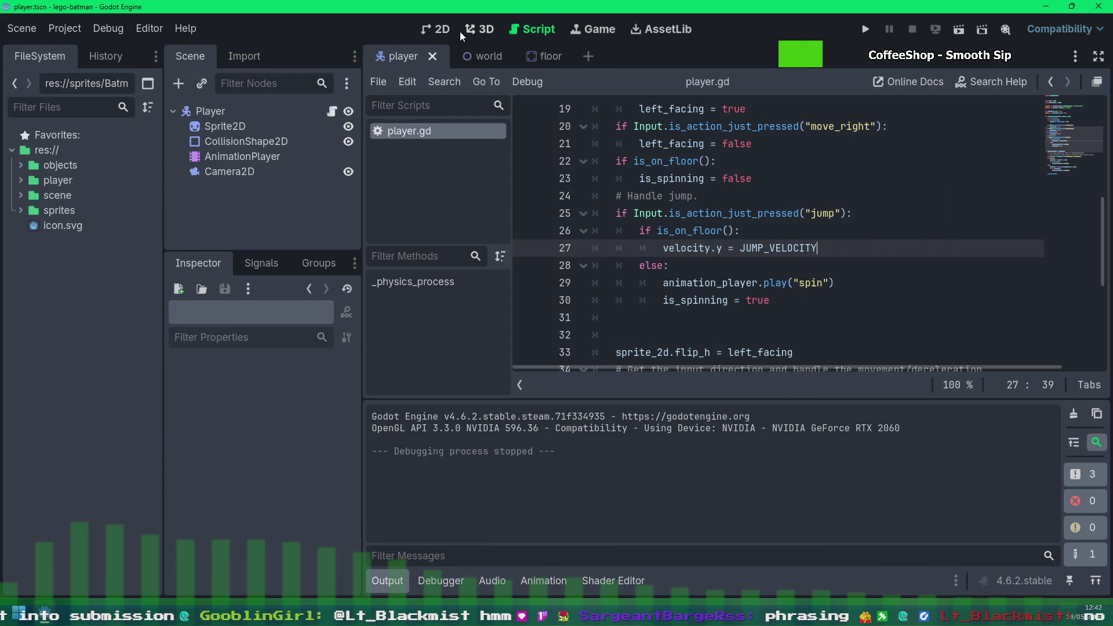
pyautogui.click(442, 31)
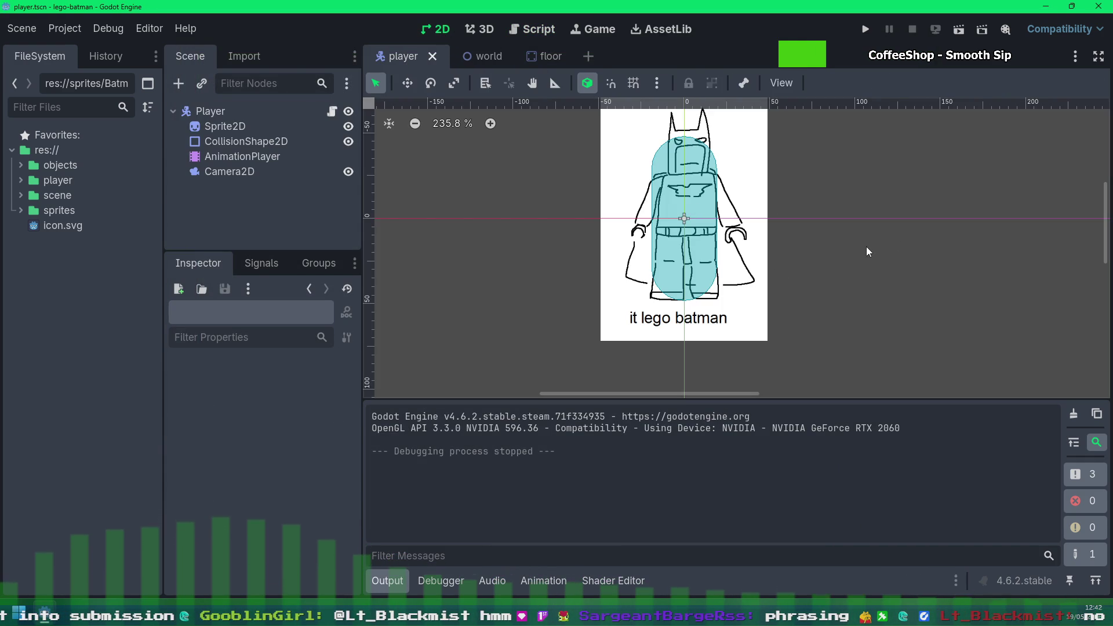
pyautogui.click(475, 56)
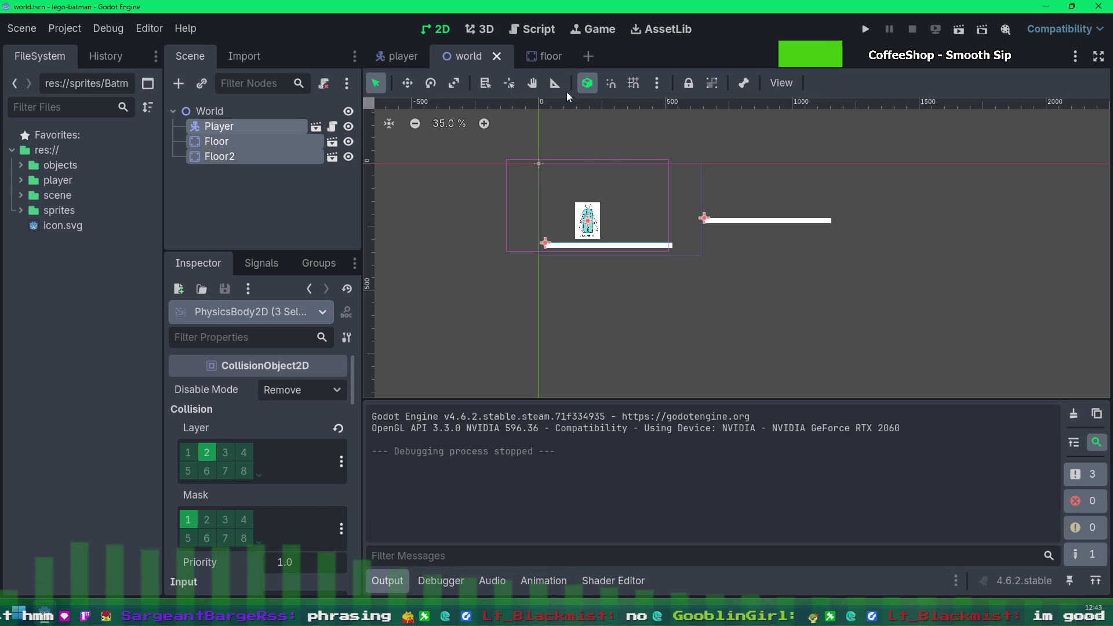
pyautogui.click(541, 57)
pyautogui.click(253, 129)
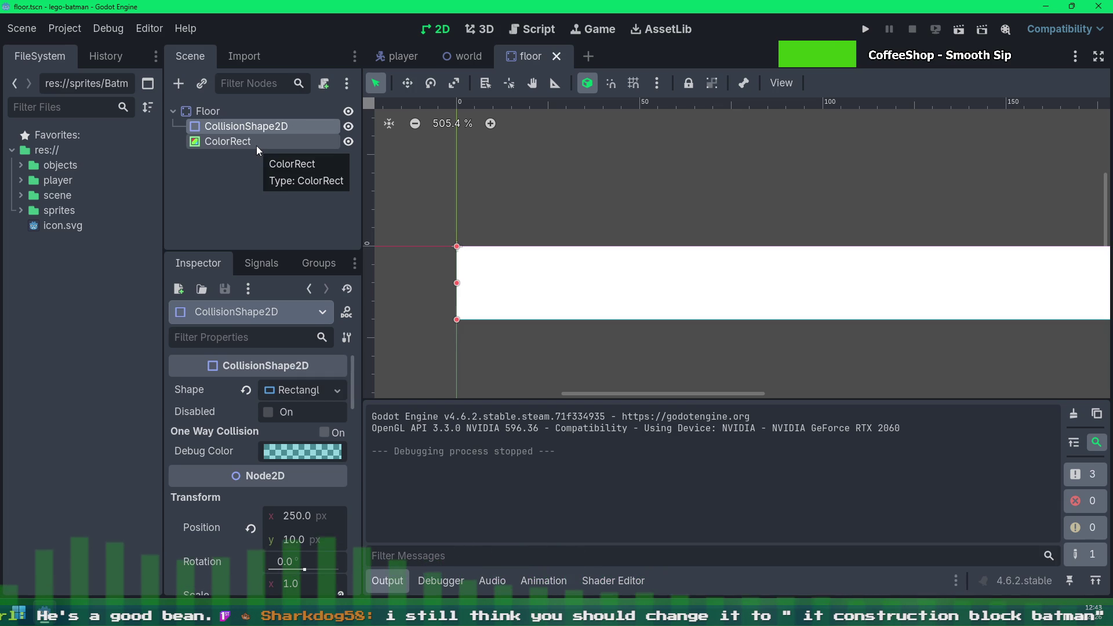
# - Inspect the Floor node's collision shape properties and signals, then open the player scene
pyautogui.click(269, 113)
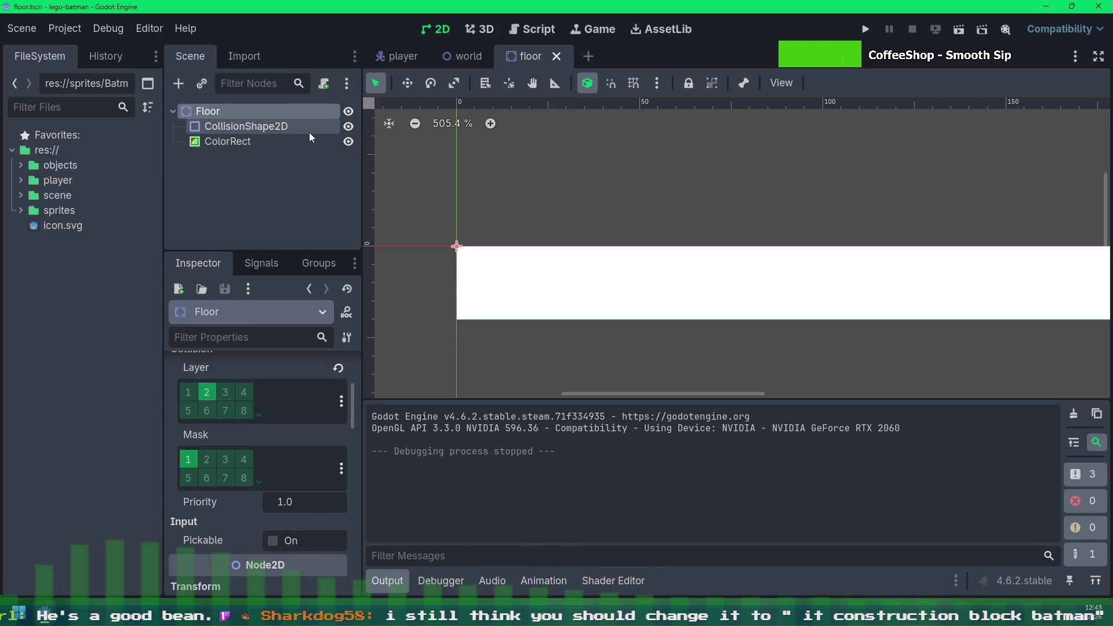
pyautogui.click(309, 130)
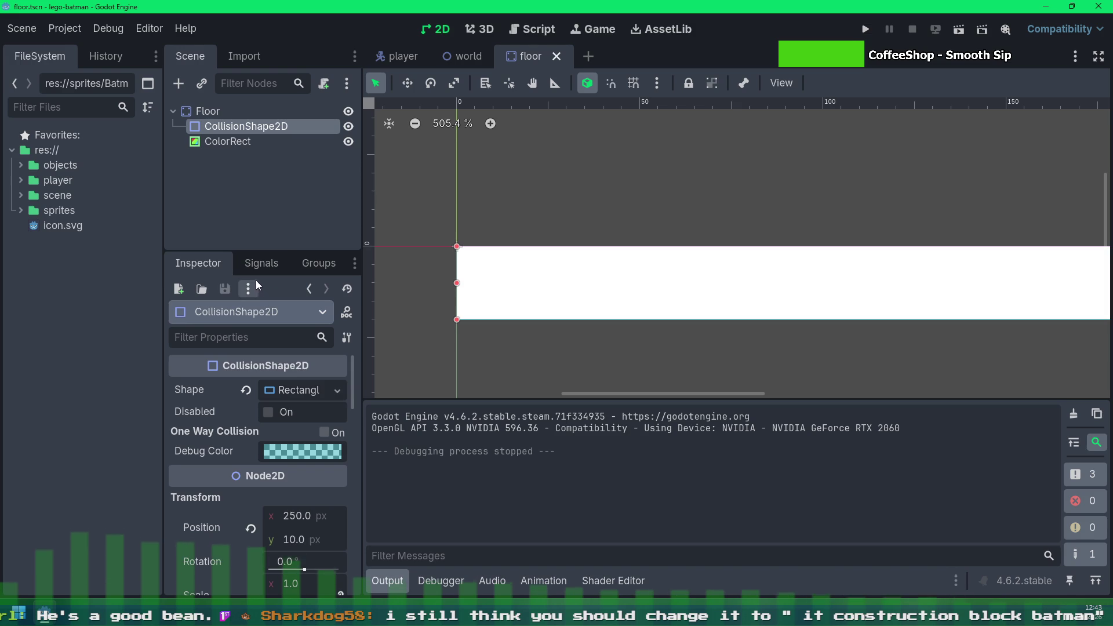
pyautogui.click(258, 262)
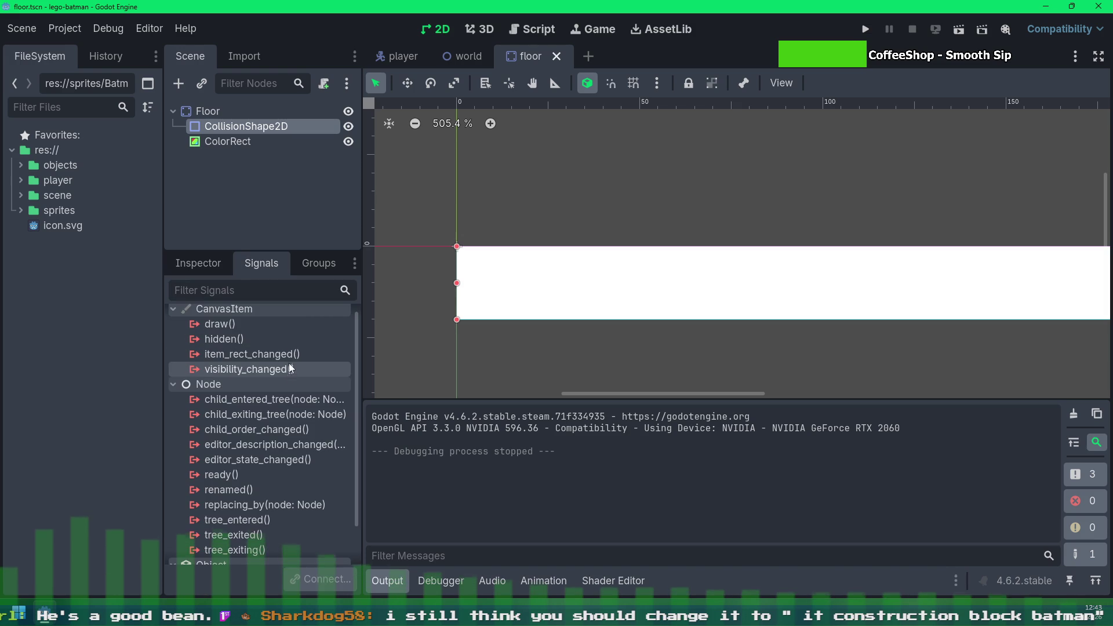
pyautogui.moveTo(250, 353)
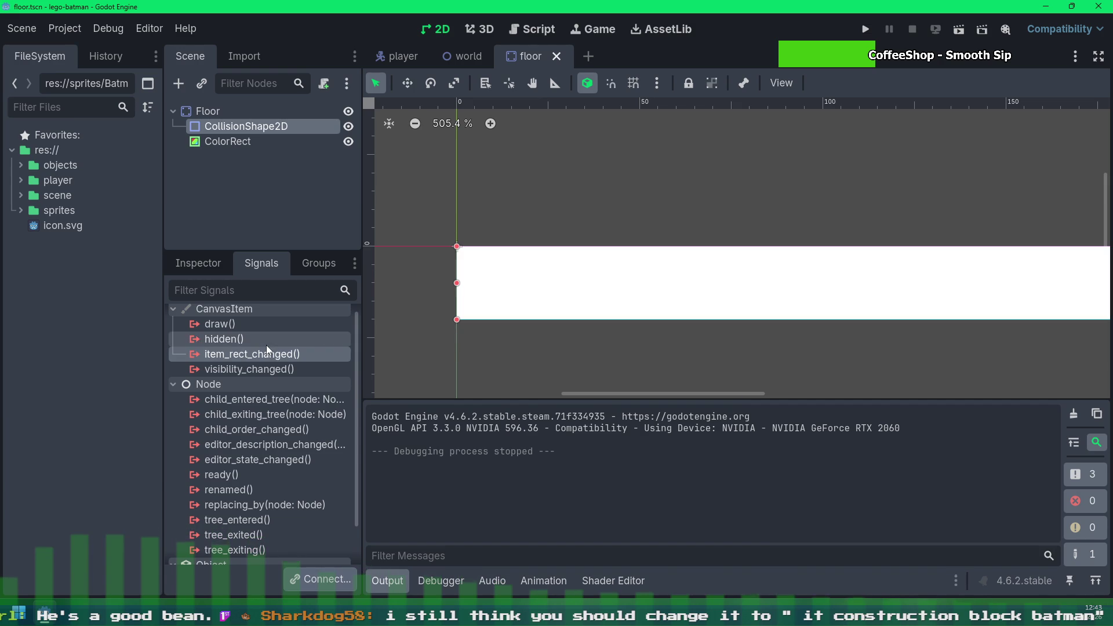
pyautogui.moveTo(266, 346)
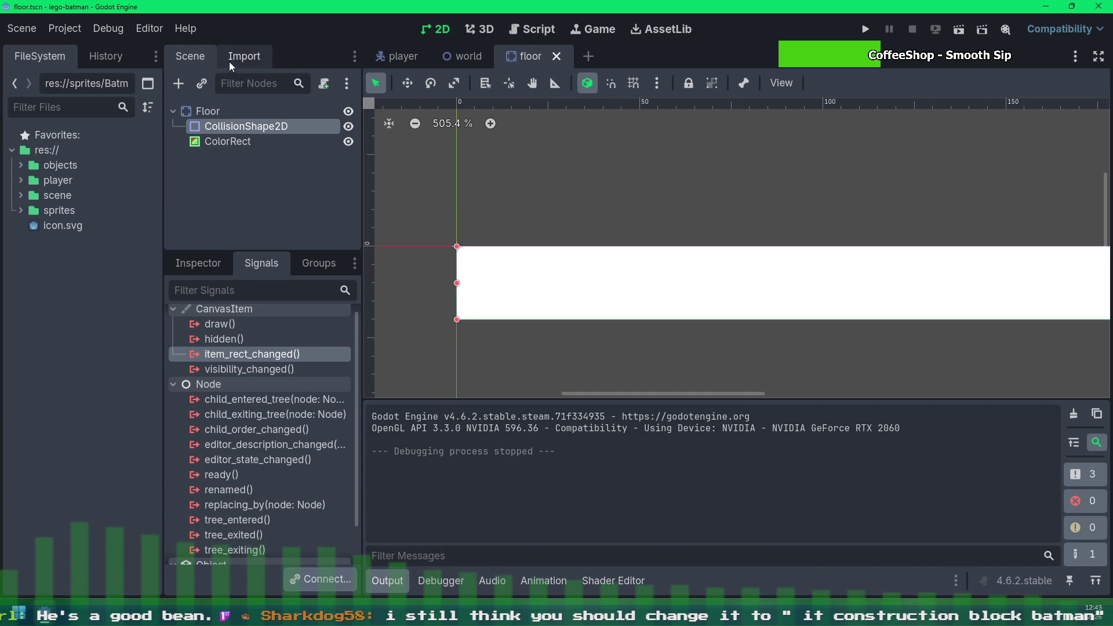
pyautogui.click(403, 57)
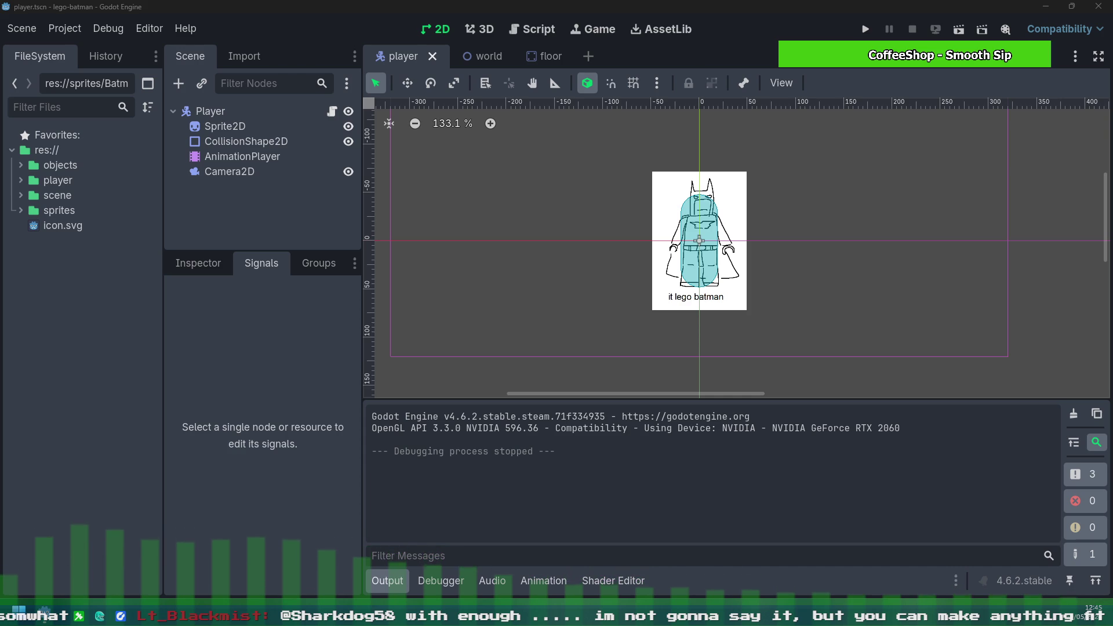
# - Run the world scene to test Batman on the floor, then stop it and open the floor scene
pyautogui.click(489, 61)
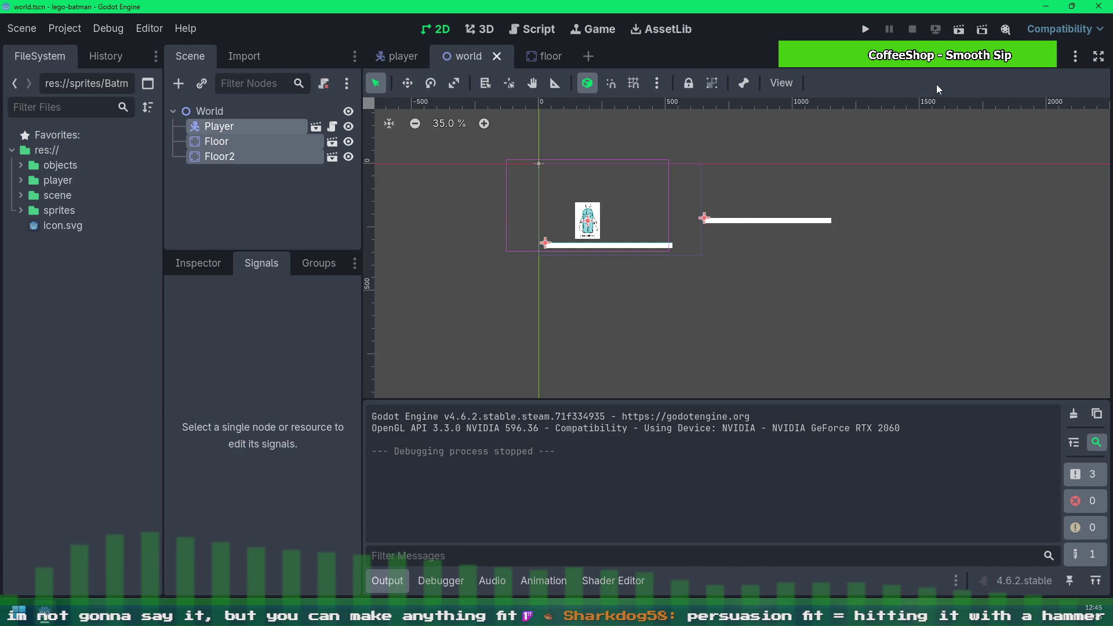
pyautogui.click(956, 28)
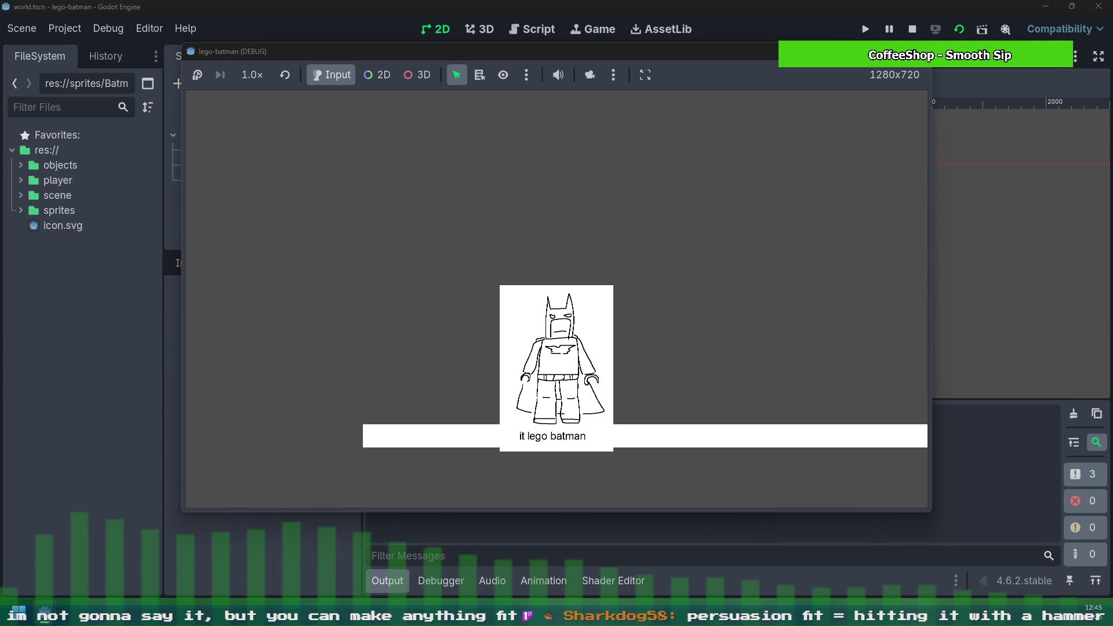
pyautogui.click(919, 51)
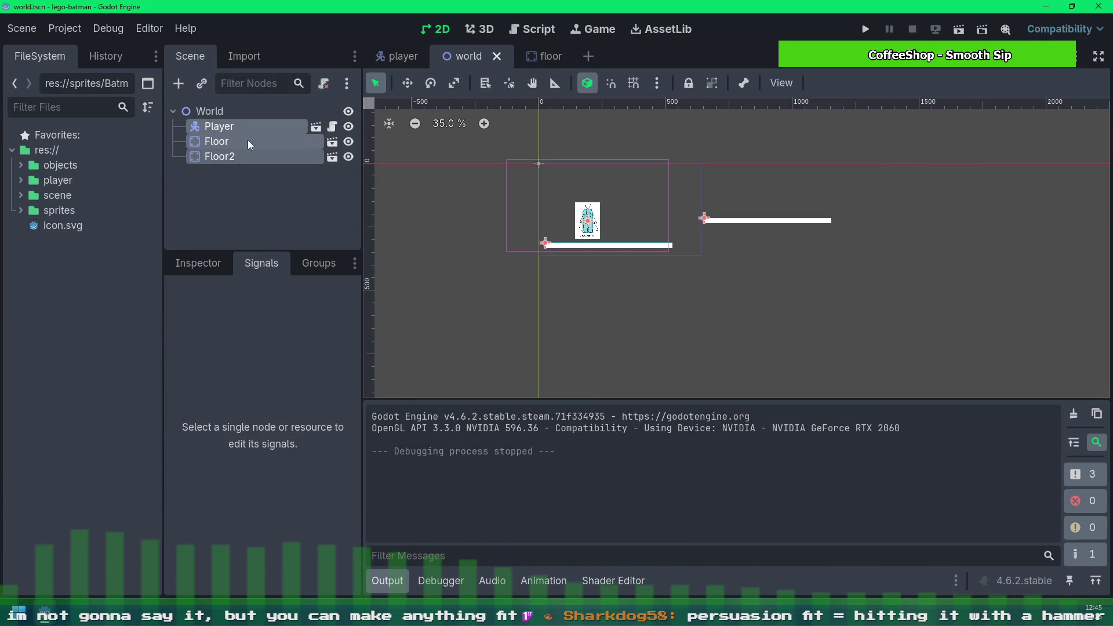
pyautogui.click(557, 60)
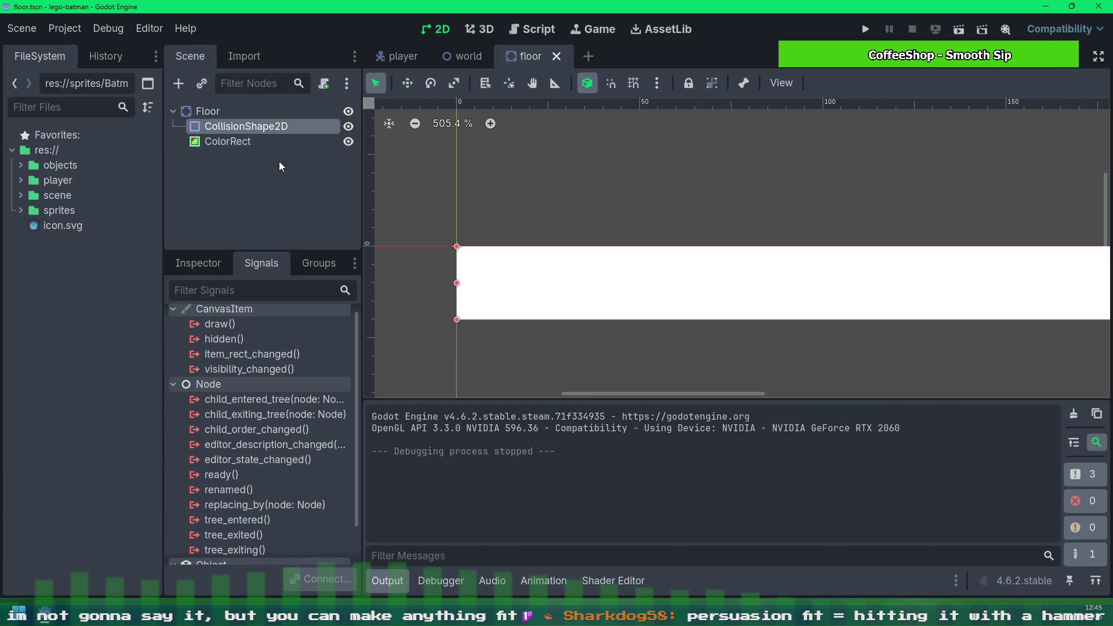
# - Show the CollisionShape2D in the Inspector, collapse the Output panel, and zoom the canvas out to 100%
pyautogui.click(175, 268)
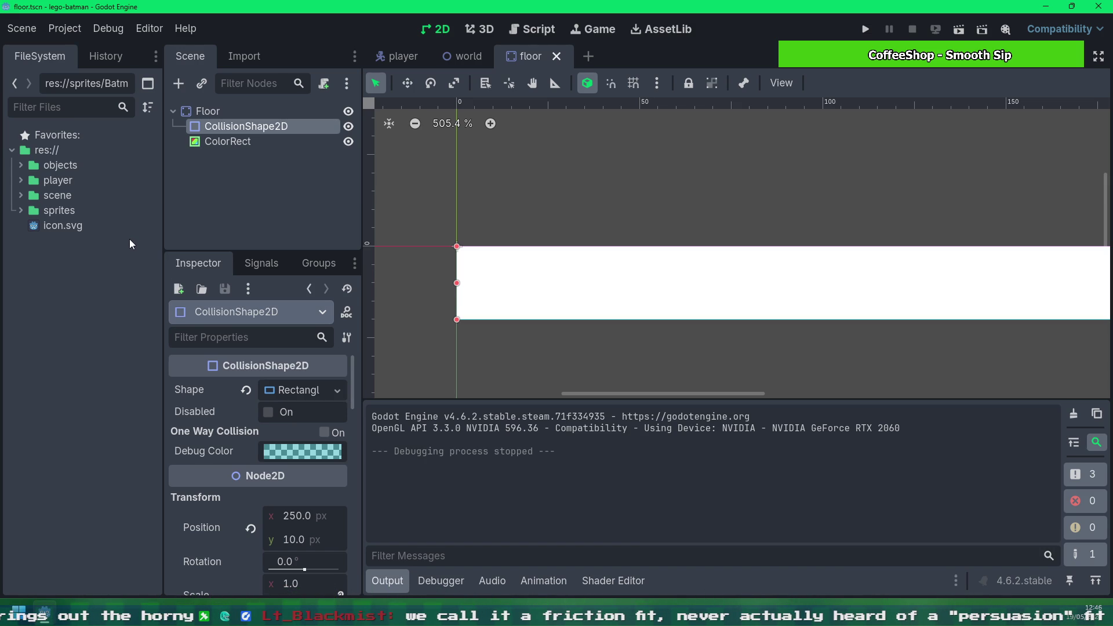
pyautogui.click(391, 579)
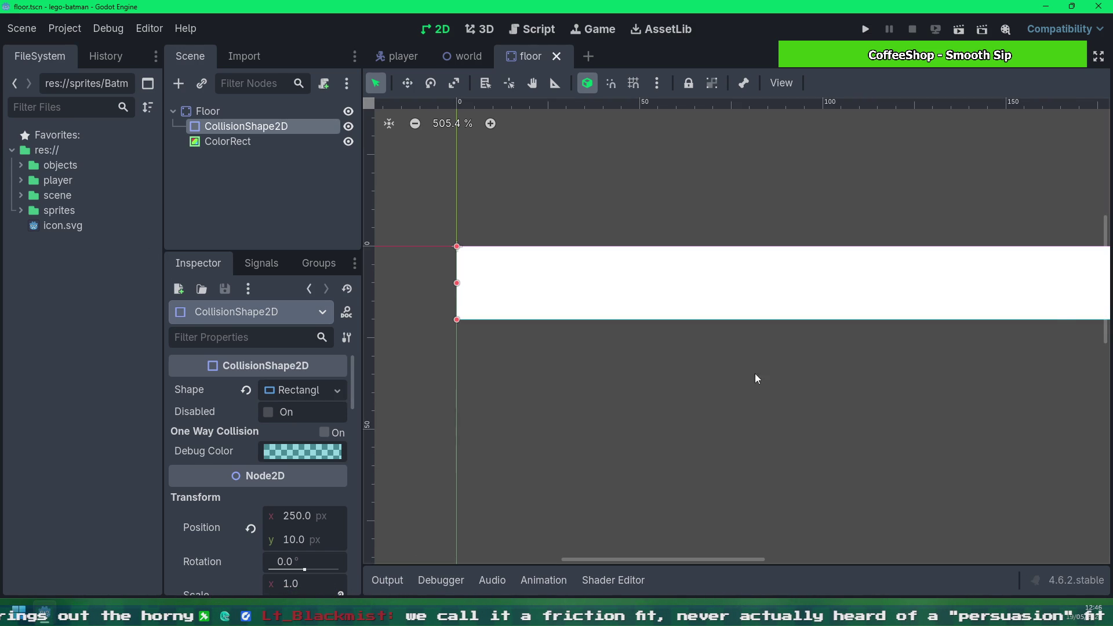
pyautogui.scroll(-5, 853, 352)
pyautogui.scroll(-7, 672, 411)
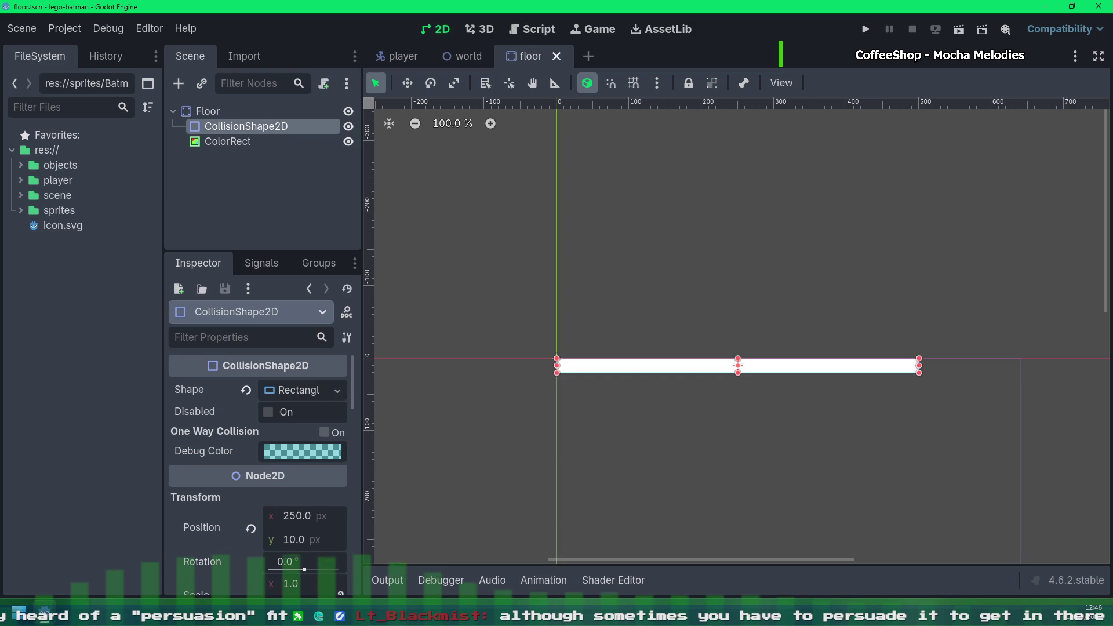
# - Deselect the collision shape, run the world scene, and move Batman left with a jump
pyautogui.click(810, 283)
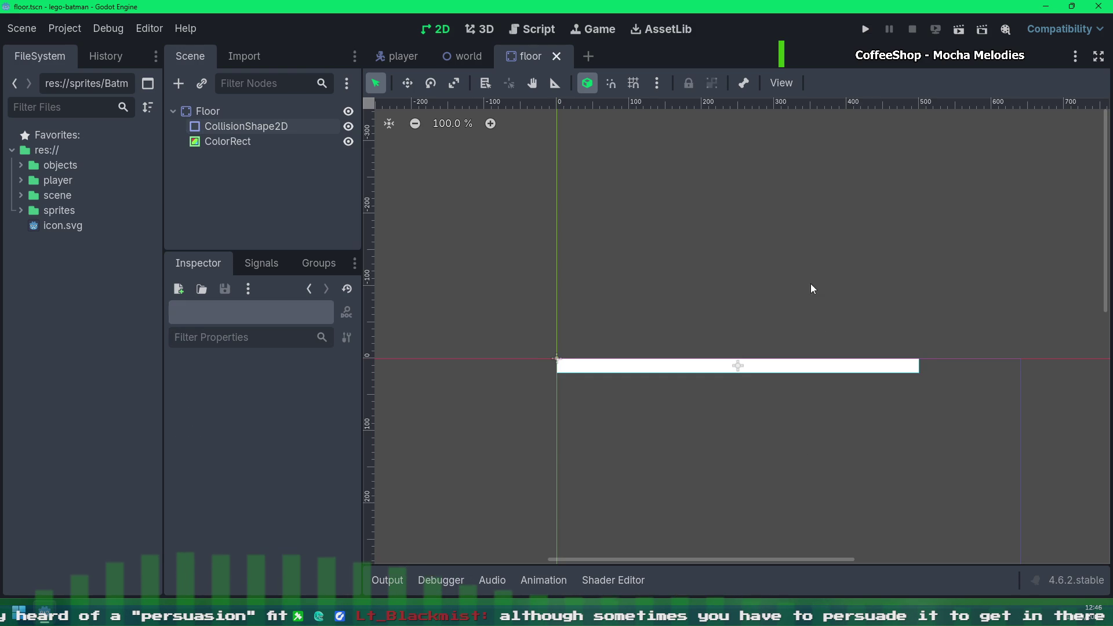
pyautogui.click(463, 56)
pyautogui.click(956, 32)
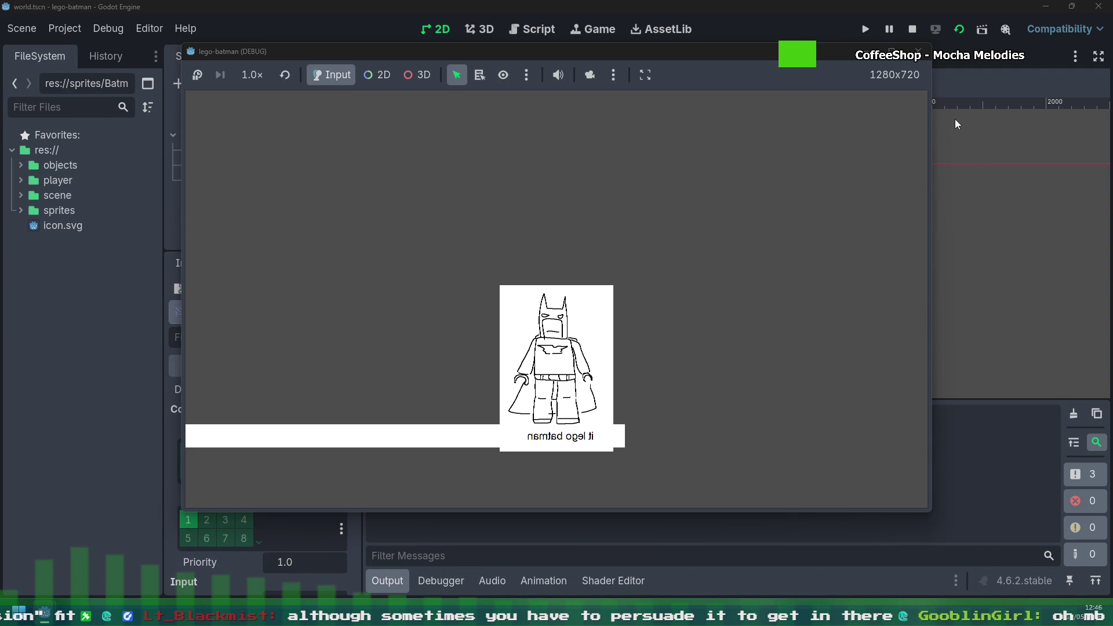
pyautogui.press('Left')
pyautogui.press('space')
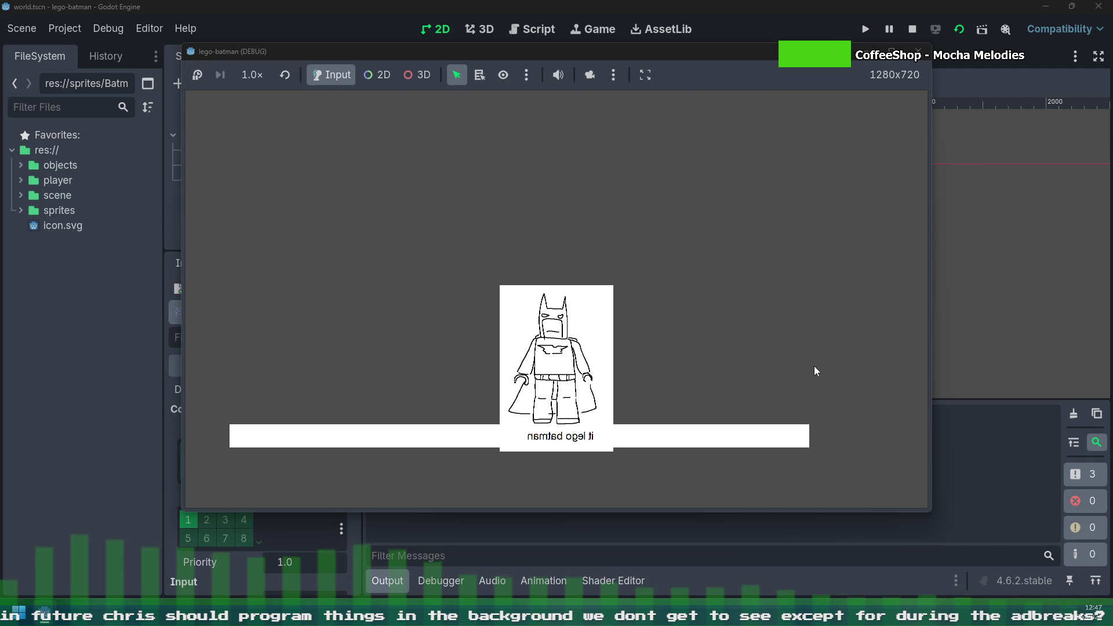
# - Turn Batman left and right to check his flipping and spin, then stop the game
pyautogui.press('Left')
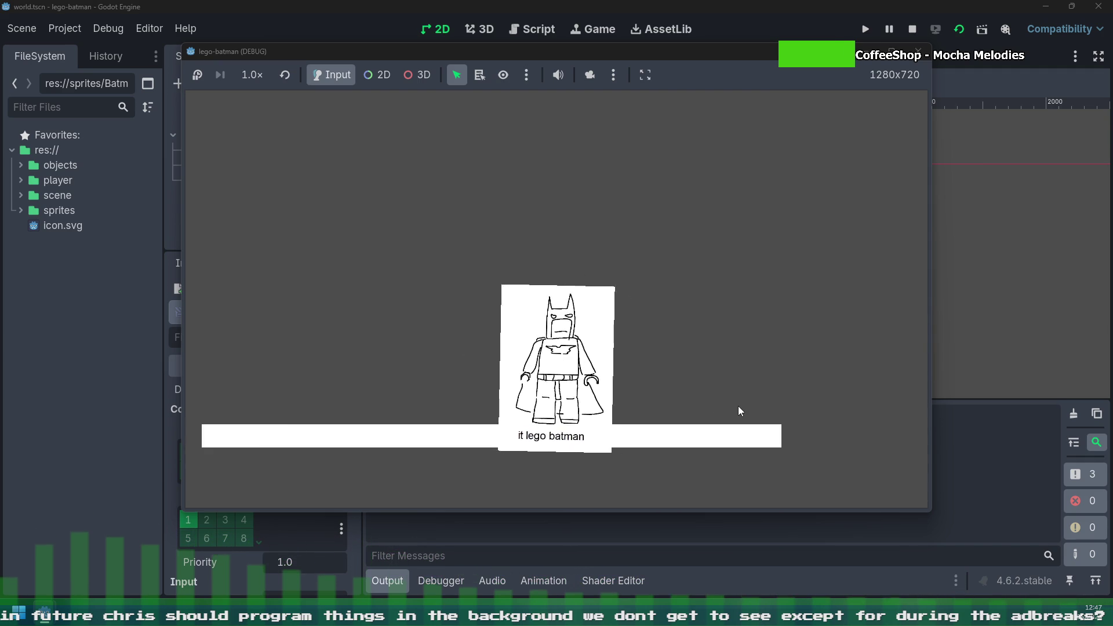
pyautogui.press('Left')
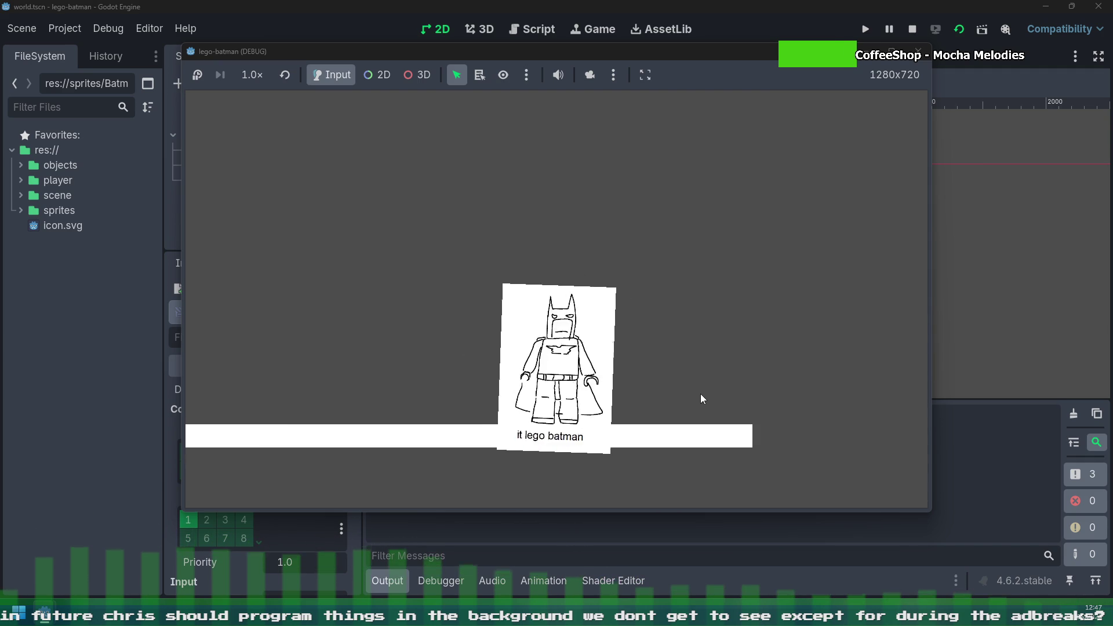
pyautogui.press('Right')
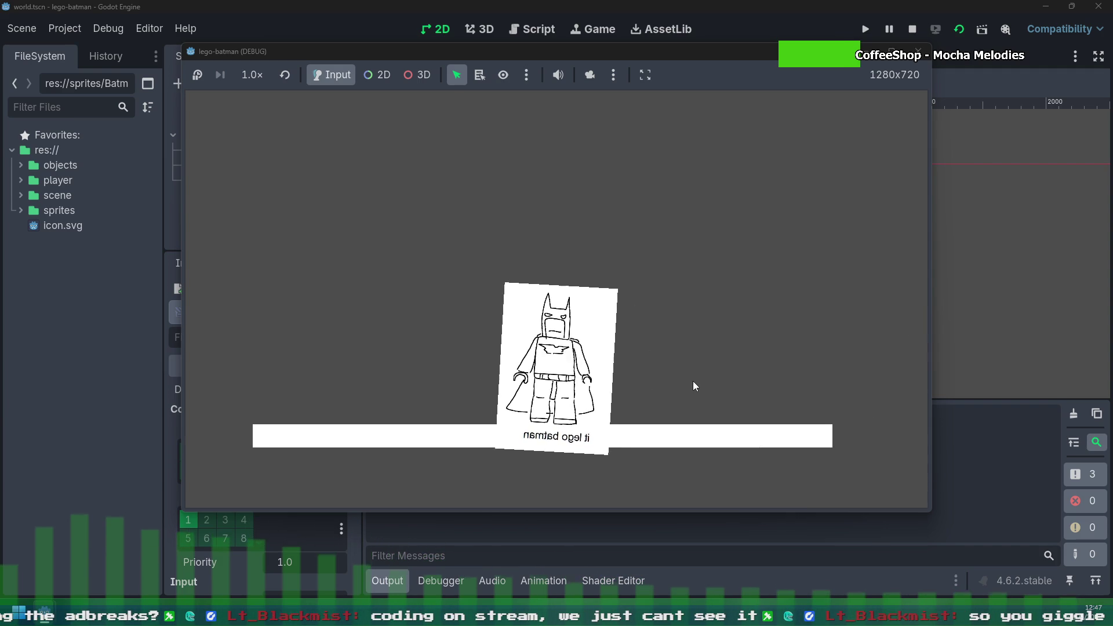
pyautogui.press('Right')
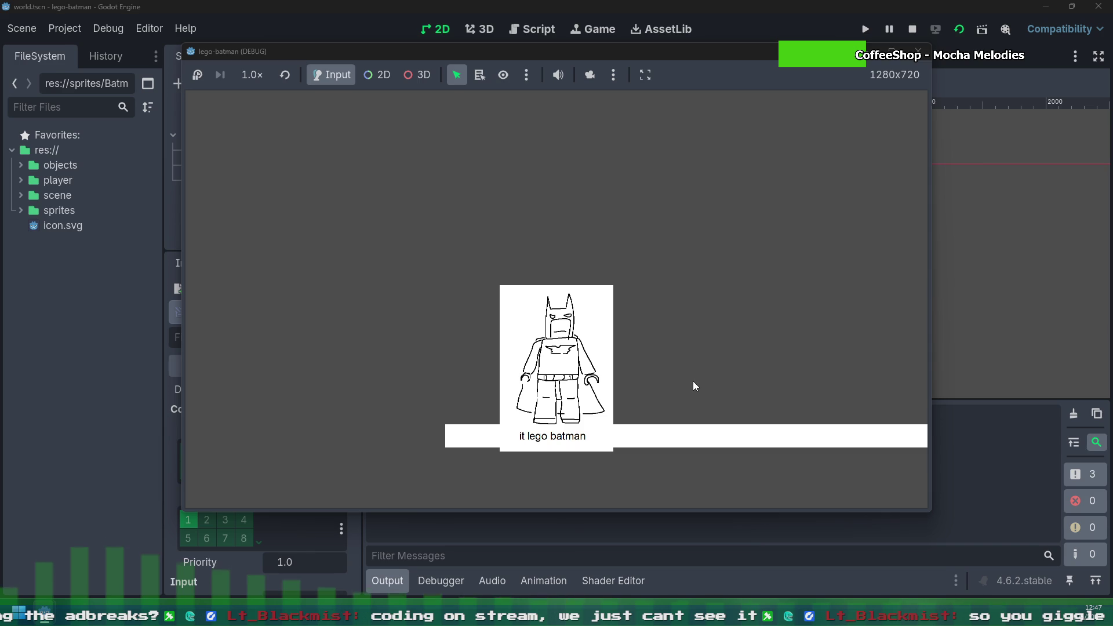
pyautogui.click(917, 51)
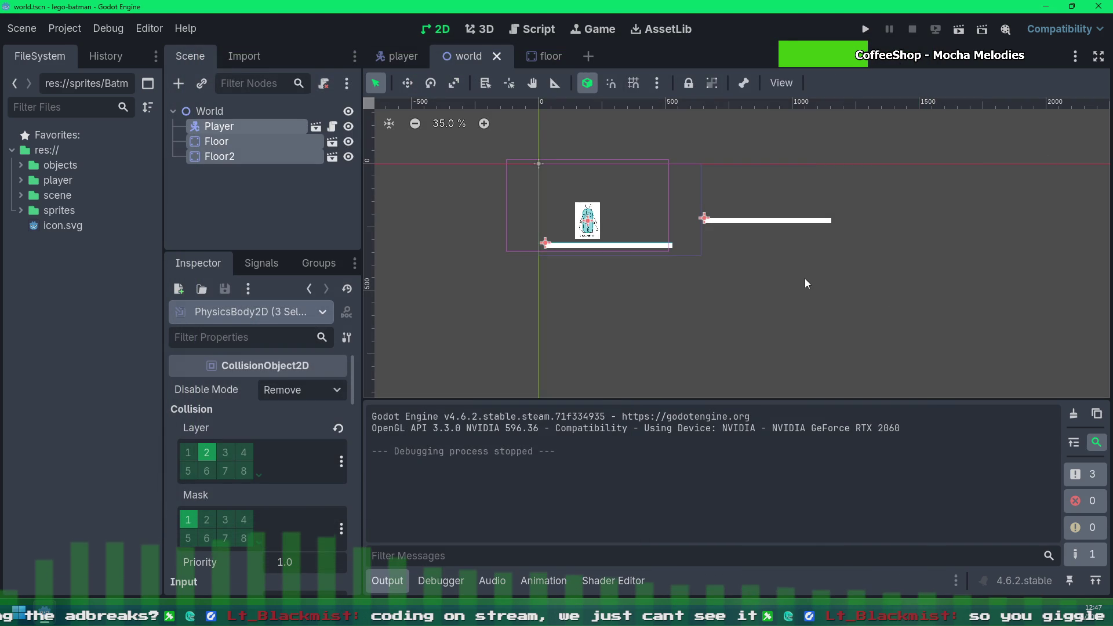
# - Open the player scene and look over the player's spin animation
pyautogui.click(401, 54)
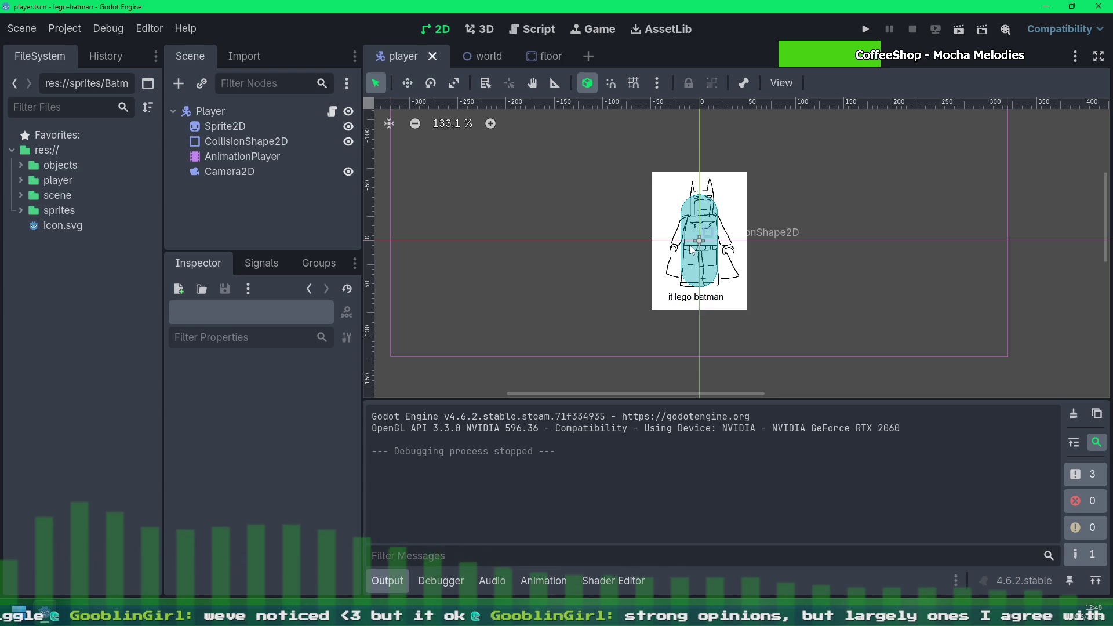
pyautogui.click(266, 157)
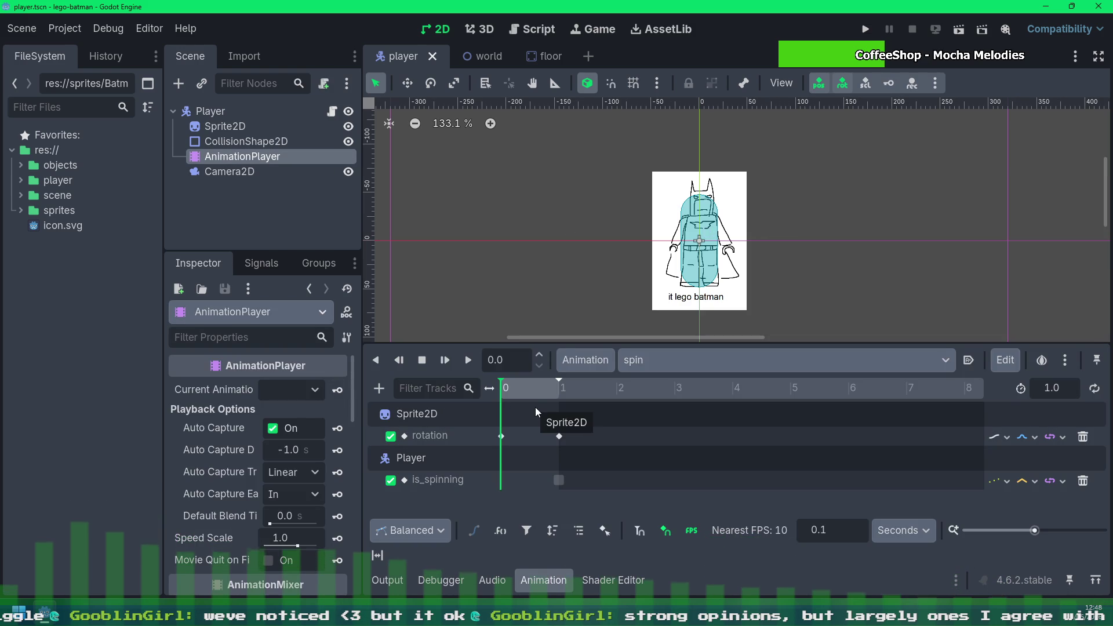
pyautogui.click(483, 54)
# - Set the player Camera2D's vertical offset to -35, then return to the world scene
pyautogui.hotkey('ctrl', 'shift', 'Tab')
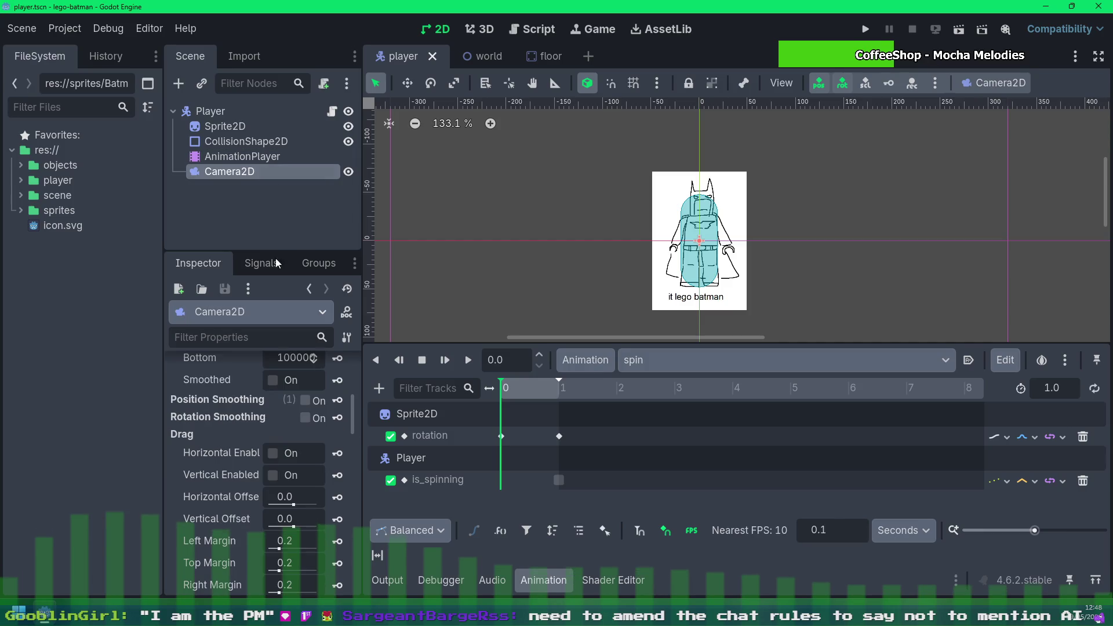
pyautogui.scroll(8, 267, 413)
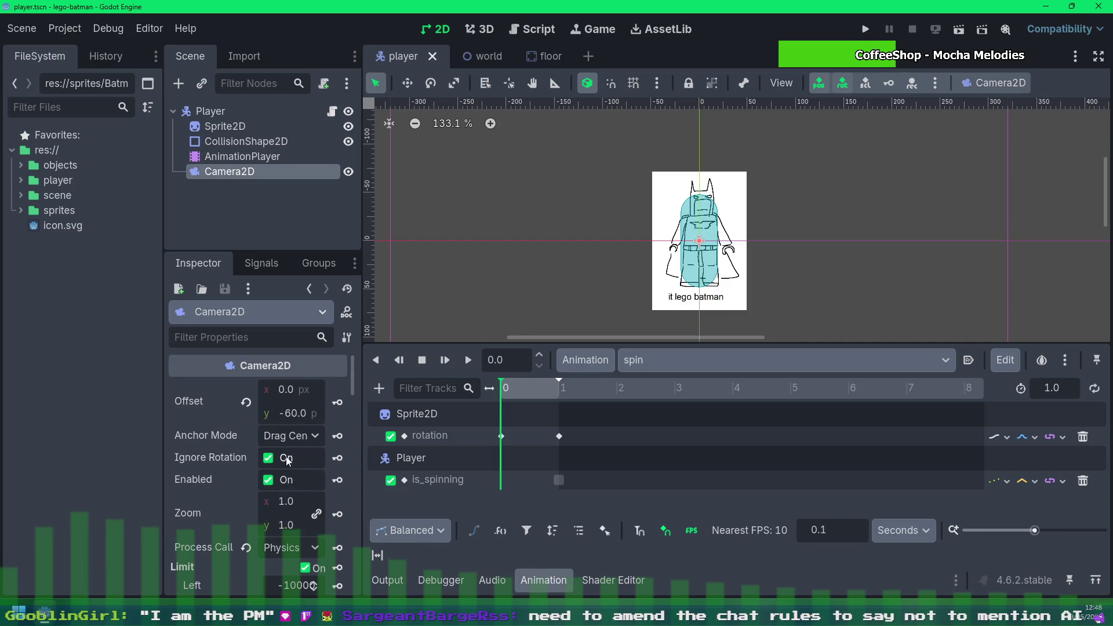
pyautogui.click(288, 413)
pyautogui.write('-')
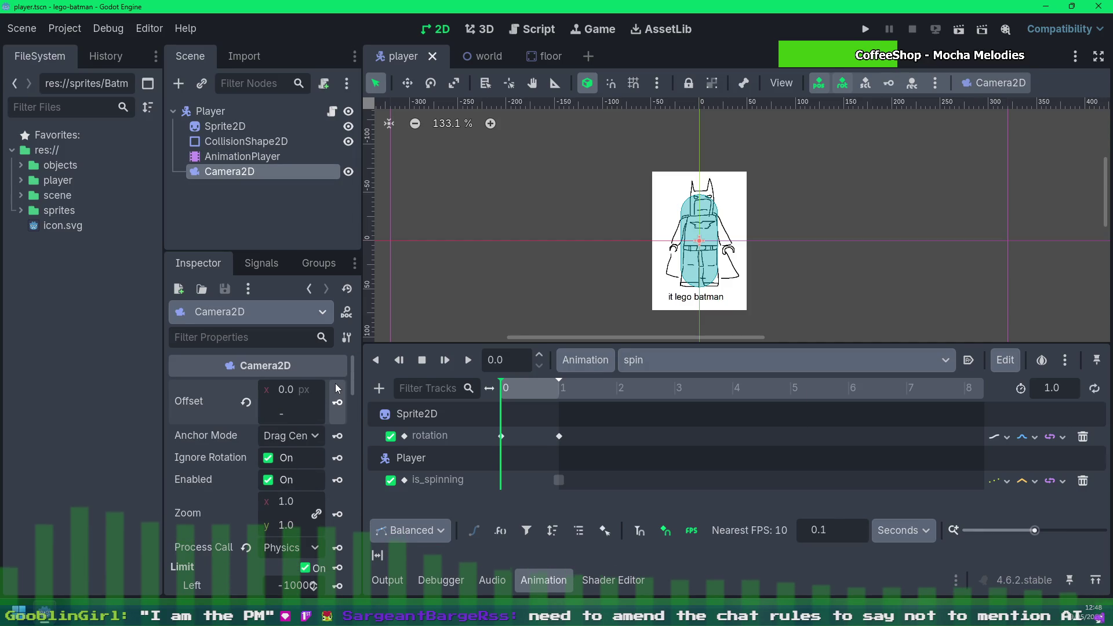
pyautogui.write('35')
pyautogui.press('Return')
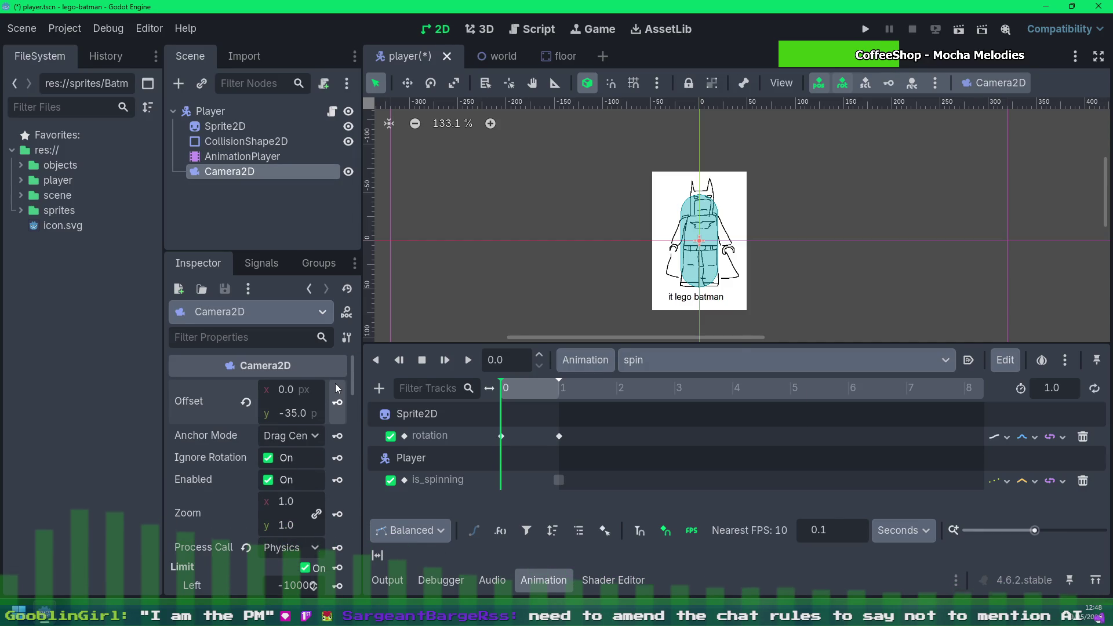
pyautogui.click(482, 55)
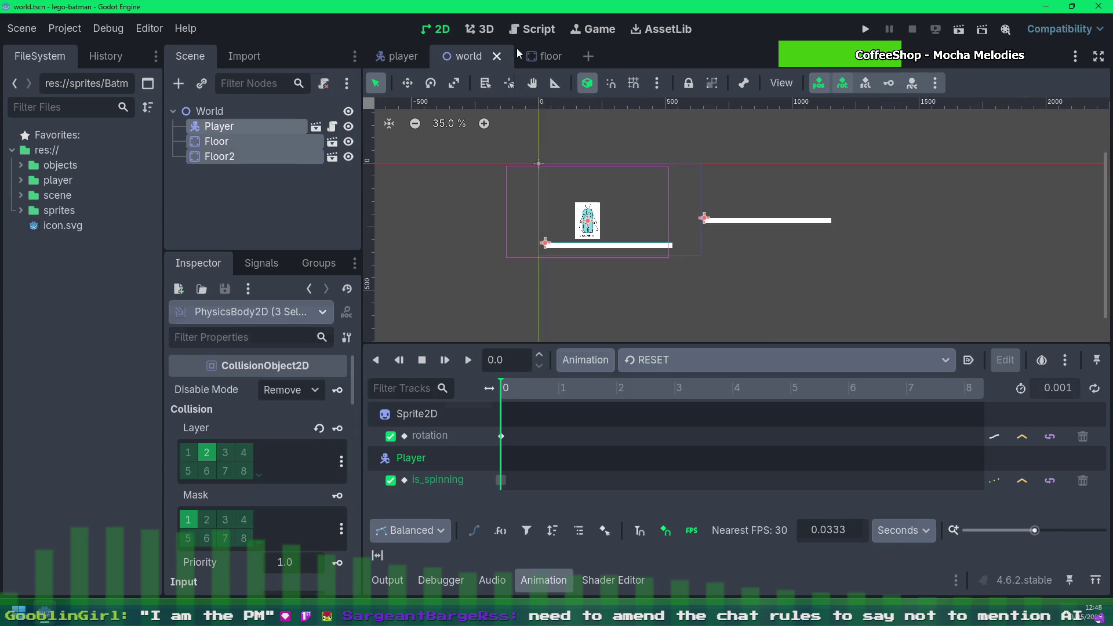
# - Run the game with F5 to check the camera framing as Batman lands on the floor
pyautogui.press('F5')
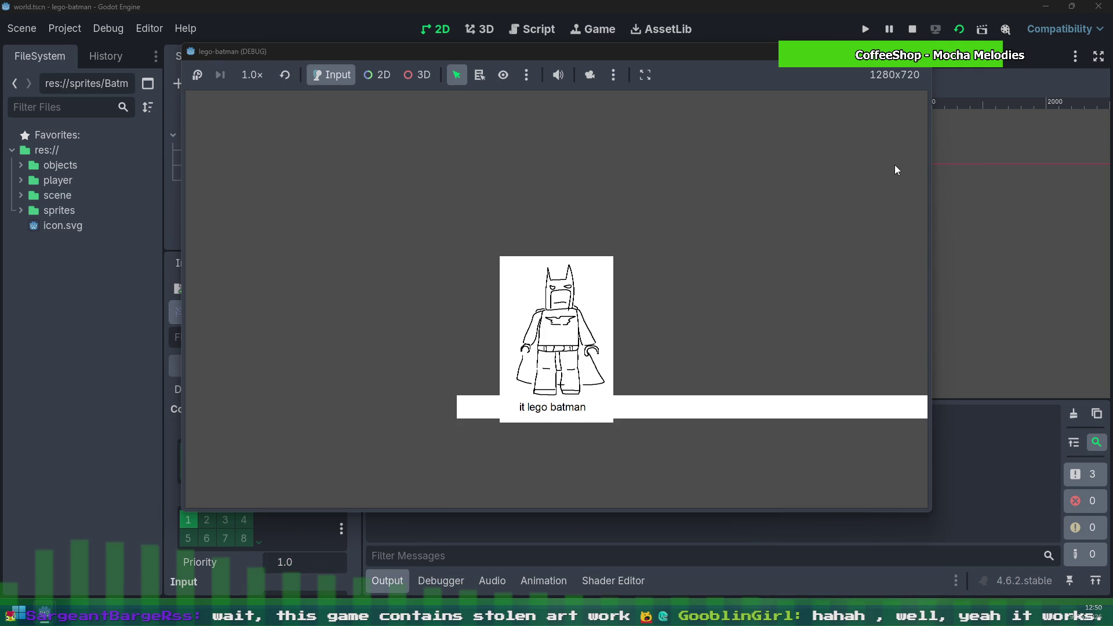
# - Move Batman left in the running game to check that his sprite mirrors to face left
pyautogui.press('Left')
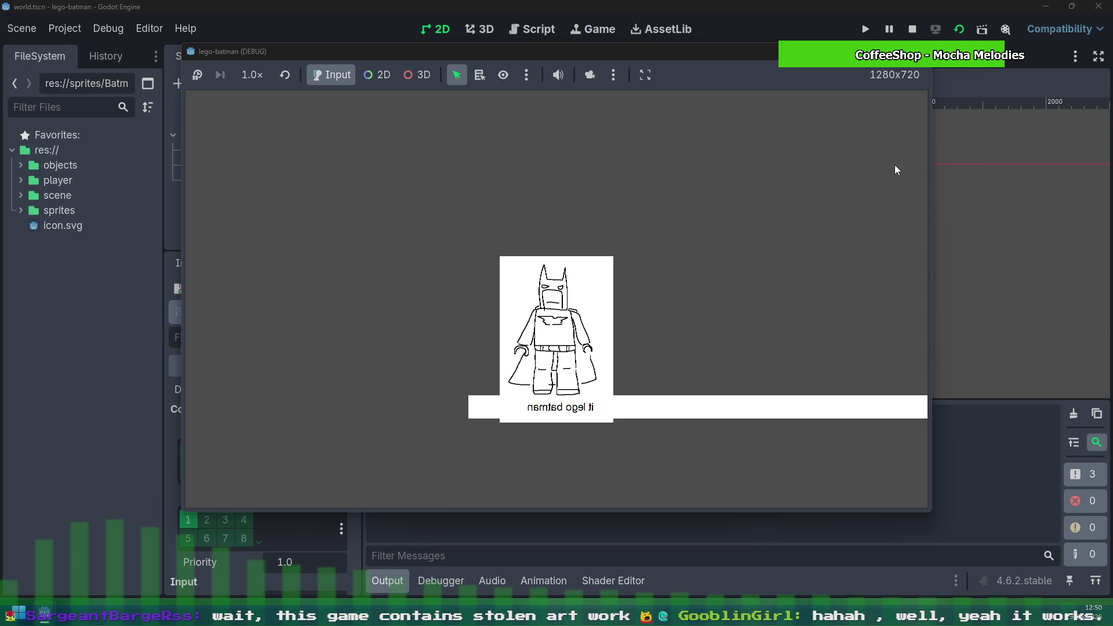